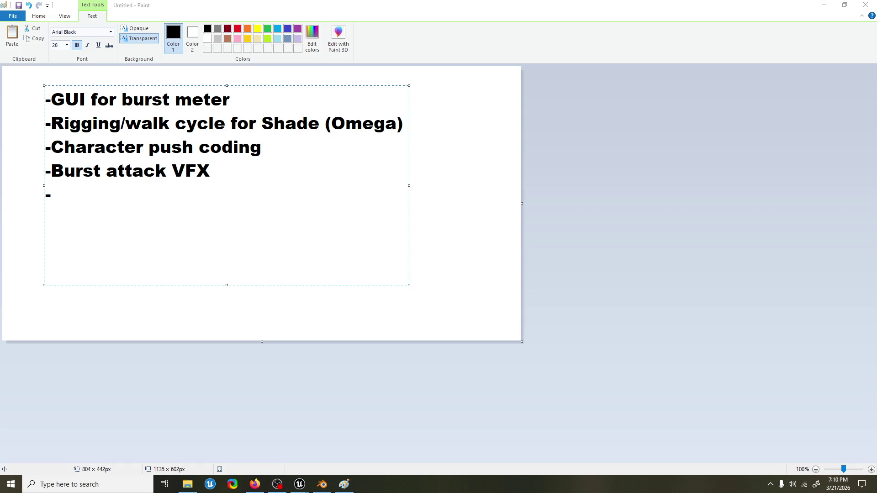
Step: Bring the Paint to-do list forward, then switch to Firefox playing JABBERLOOP's '130PM' on YouTube
click(345, 484)
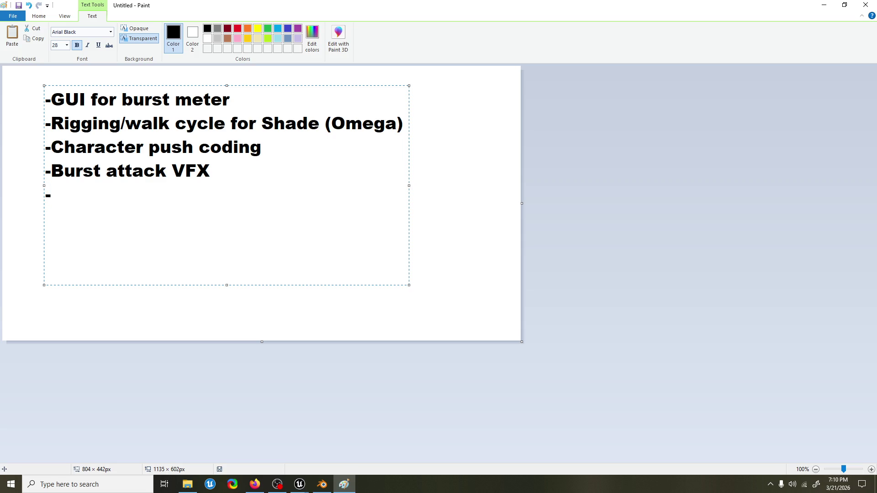
click(255, 484)
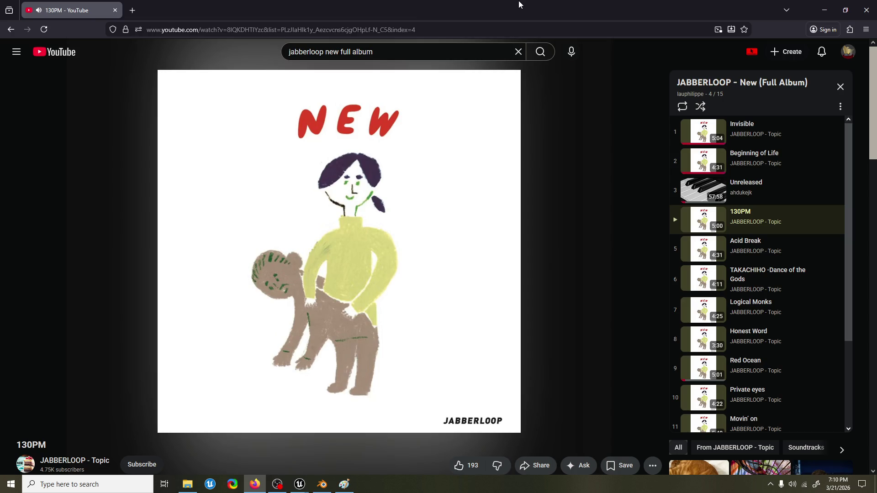
Step: Confirm '130PM' is still playing, then return to the Paint to-do list with Alt+Tab
mouse_move(405, 179)
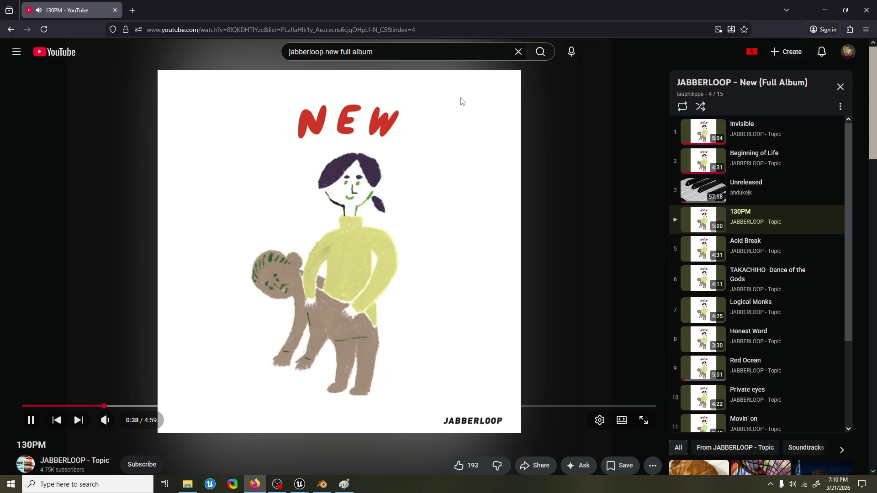
key(alt+Tab)
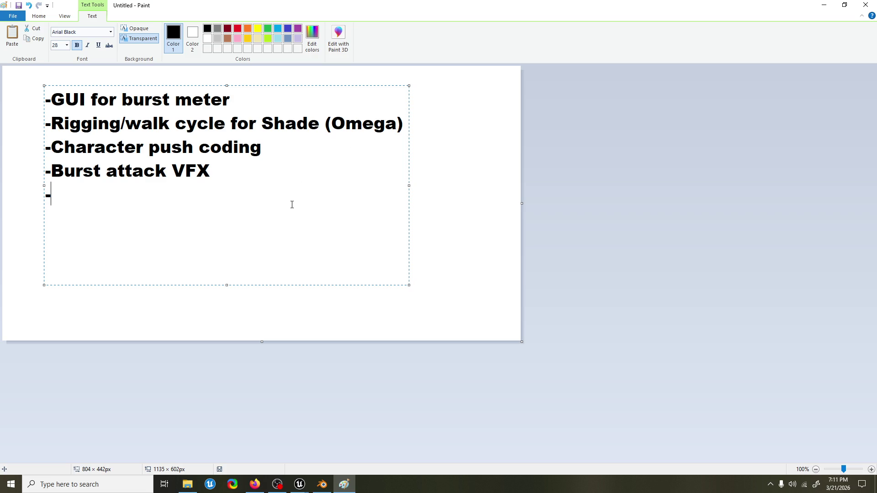
Step: Delete the stray fifth-line dash and minimize Paint to reveal the Graveyard level
key(BackSpace)
key(BackSpace)
click(824, 4)
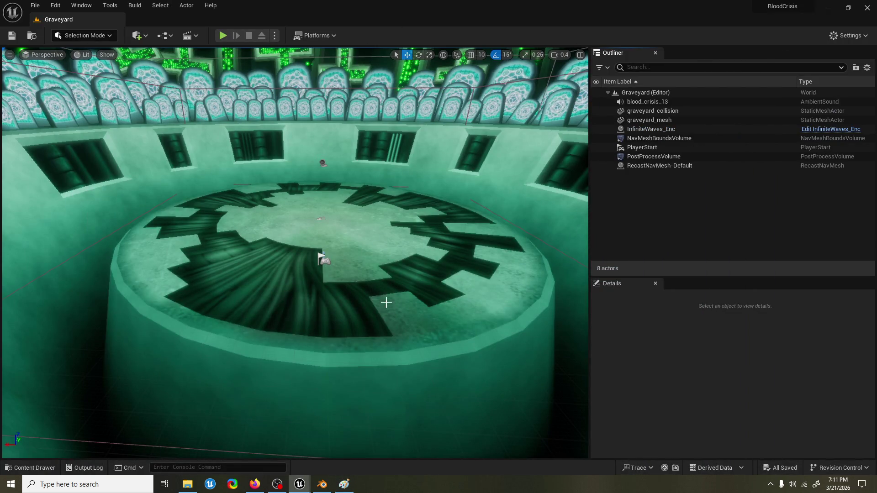
Step: Zoom the viewport in and out to look over the Graveyard arena
scroll(388, 288, up, 2)
scroll(371, 269, up, 2)
scroll(370, 259, up, 3)
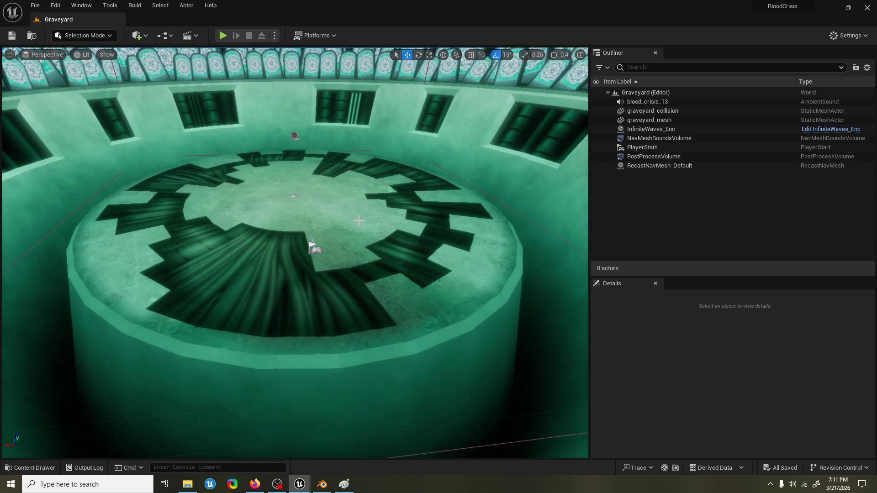
scroll(295, 254, up, 2)
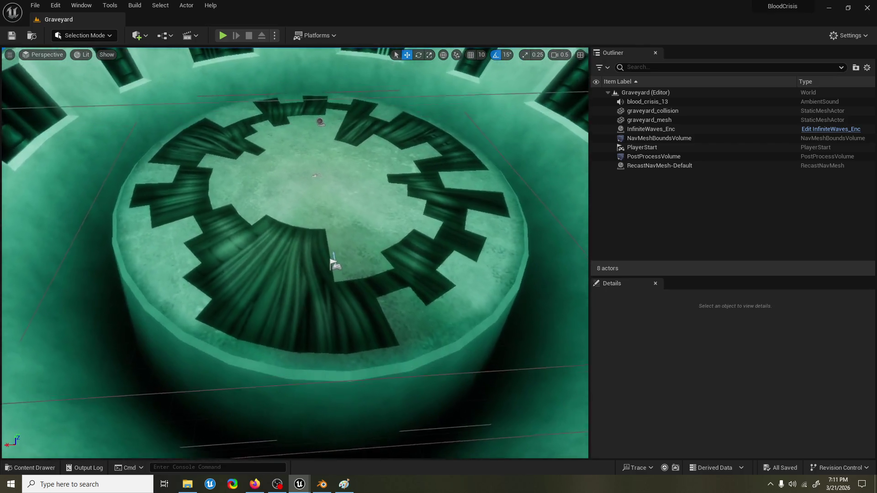
scroll(295, 254, down, 1)
scroll(195, 319, down, 3)
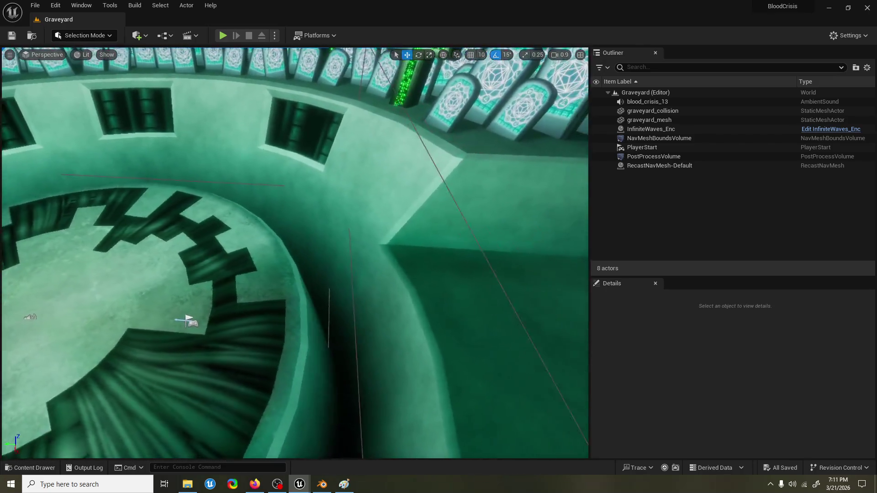
scroll(295, 253, down, 3)
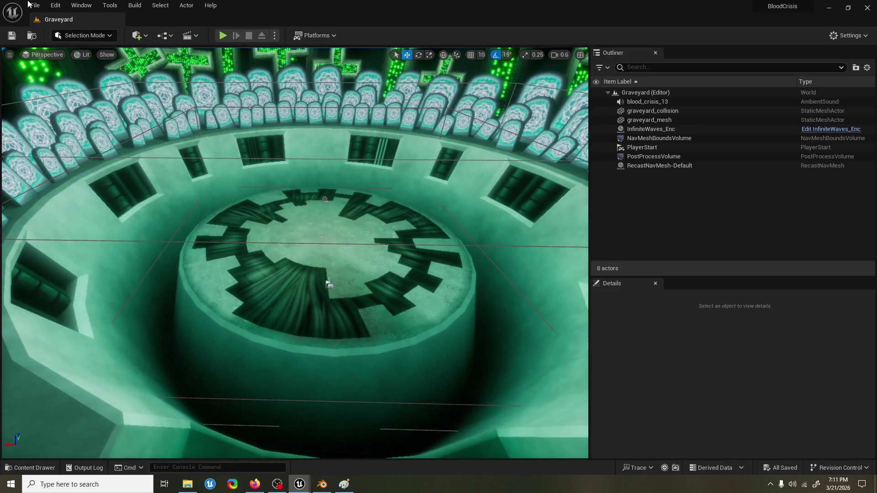
Step: Bring the ComboAuto_Air_Finisher_2 Event Graph forward from the taskbar and zoom the graph out
click(28, 4)
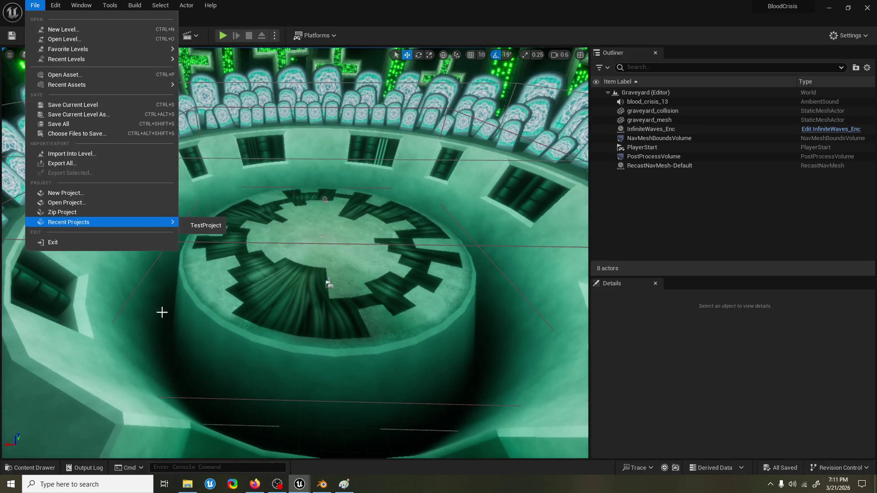
click(299, 484)
click(330, 455)
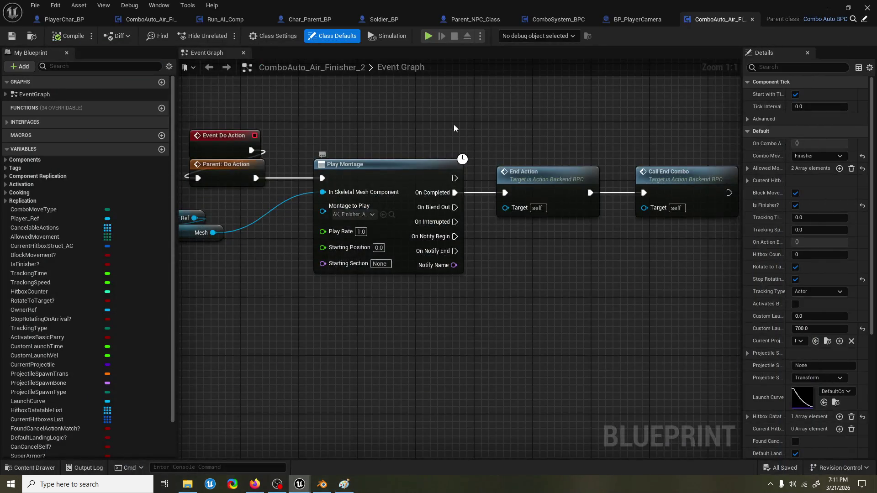
scroll(434, 190, down, 5)
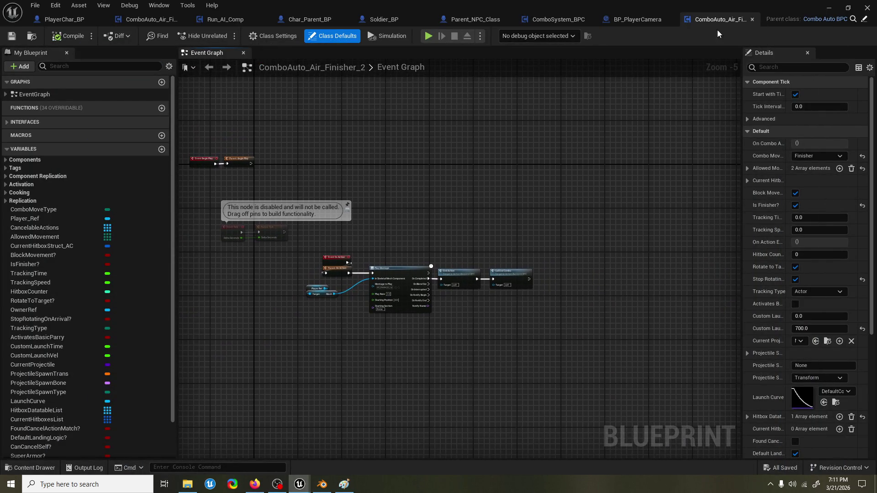
Step: Close ComboAuto_Air_Finisher_2, search the Content Drawer for 'syste' and browse to AerialRecovery's folder
click(752, 19)
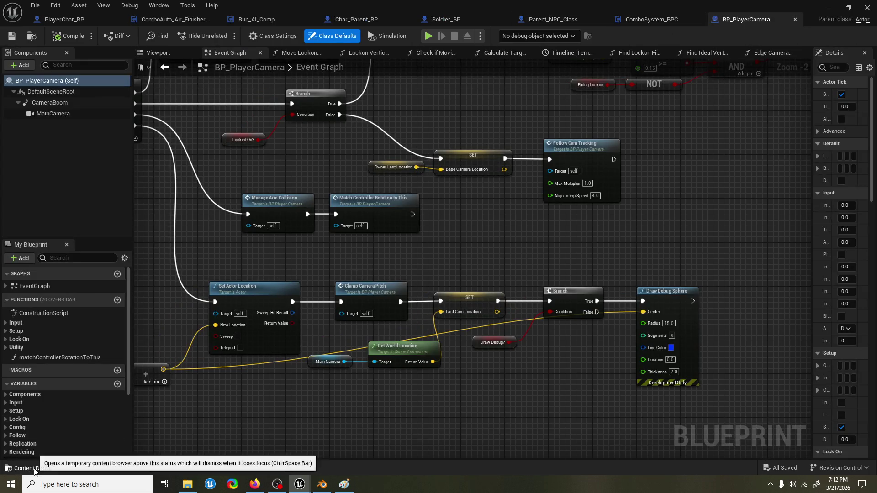
click(30, 468)
click(69, 294)
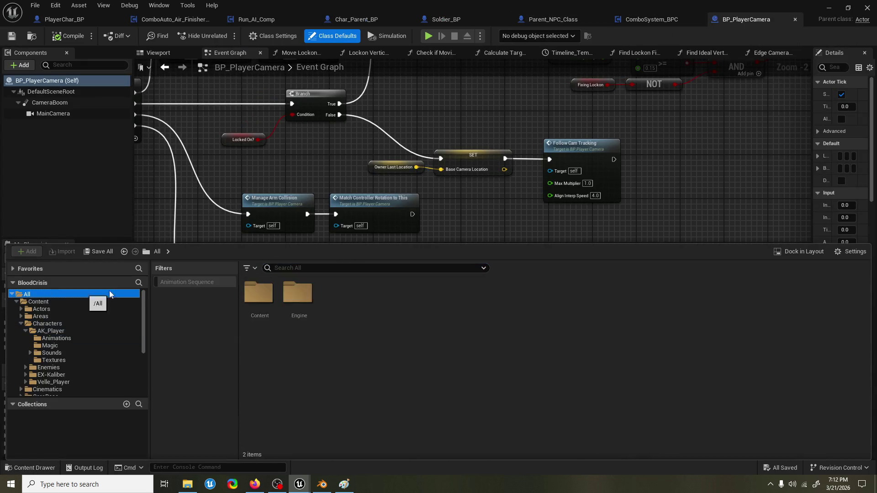
text(syste)
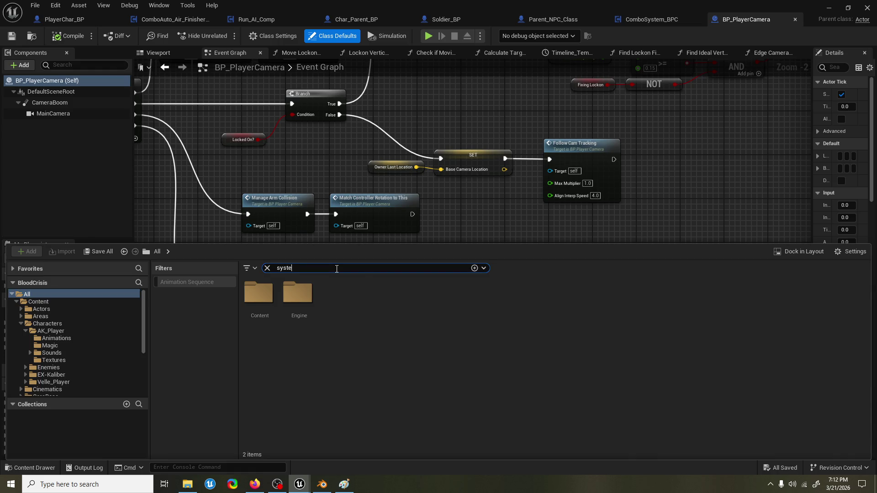
click(466, 299)
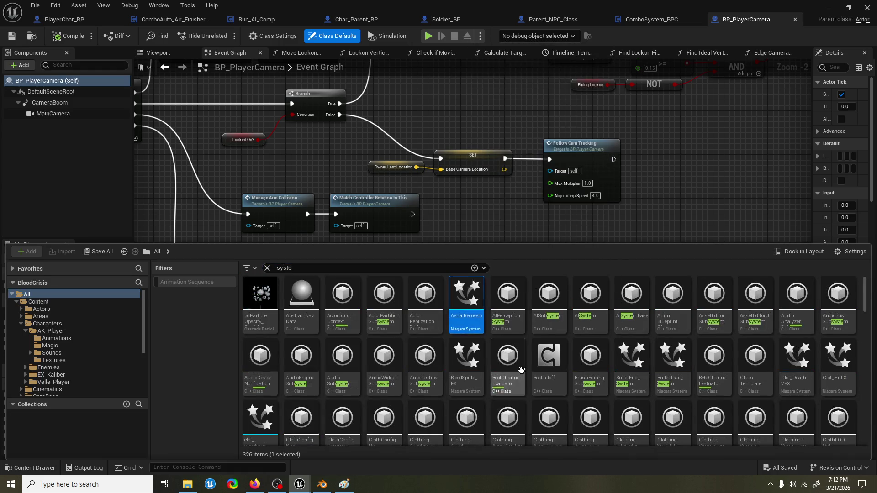
key(ctrl+b)
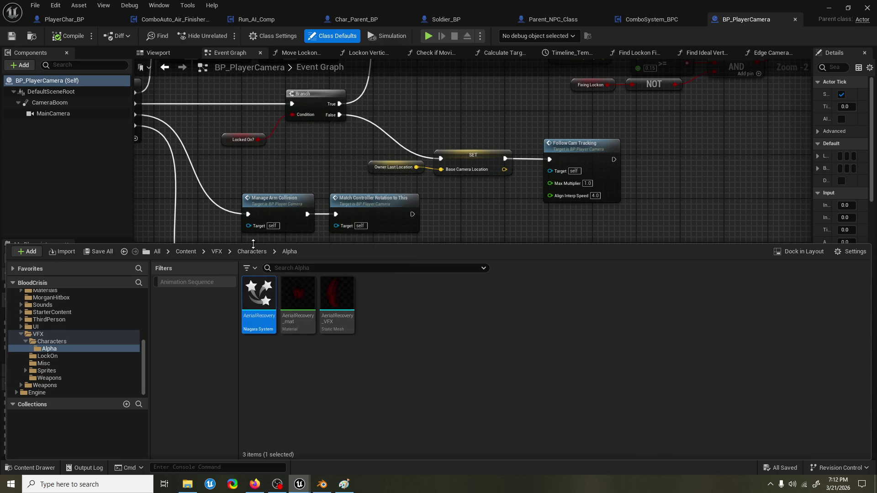
Step: Go up to the Content/VFX folder and enlarge the folder tree panel
click(377, 335)
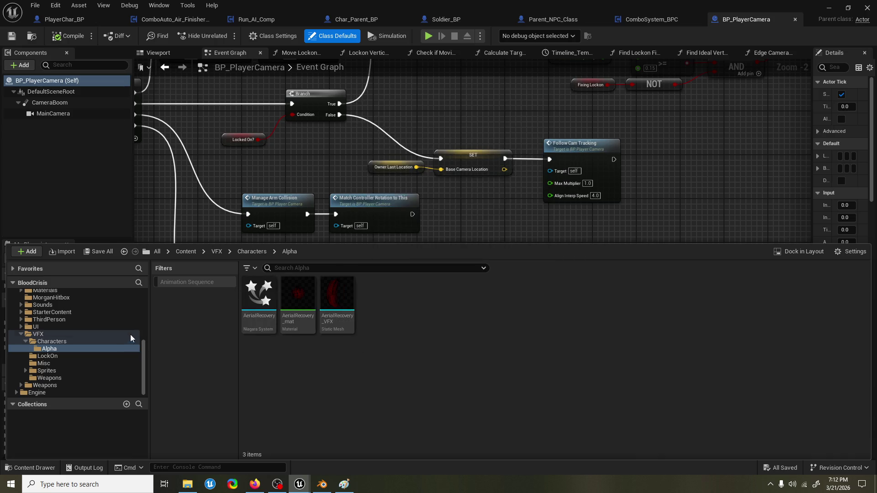
click(18, 334)
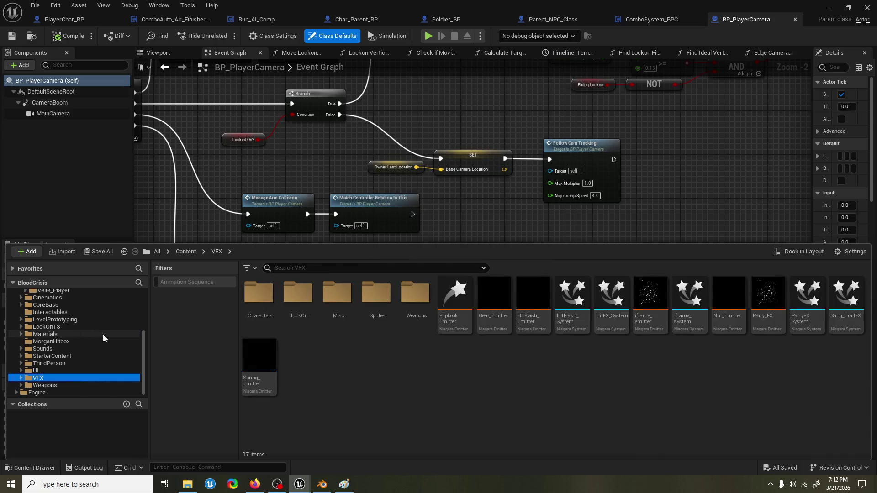
scroll(103, 343, up, 4)
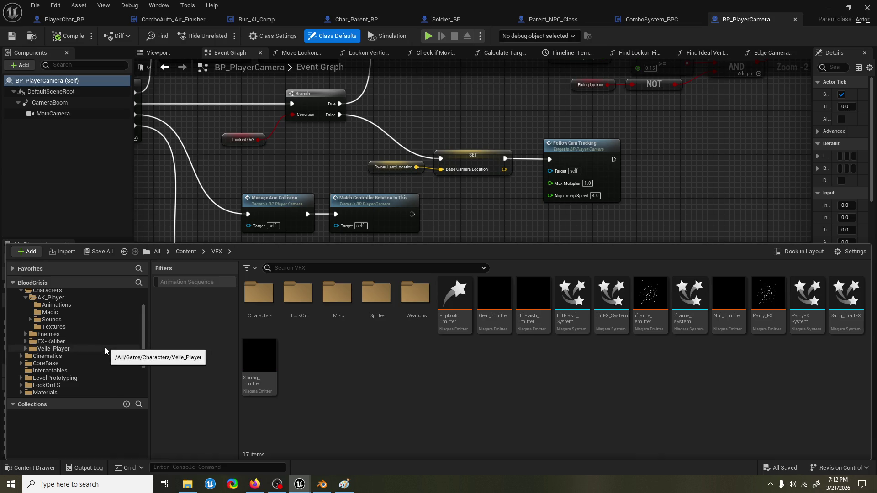
scroll(104, 348, up, 3)
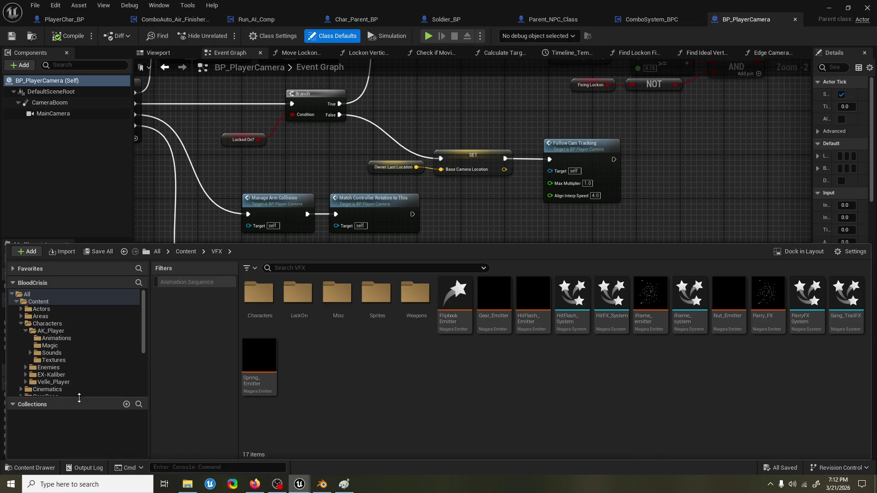
drag(75, 399, 80, 458)
scroll(95, 347, down, 2)
scroll(95, 347, up, 2)
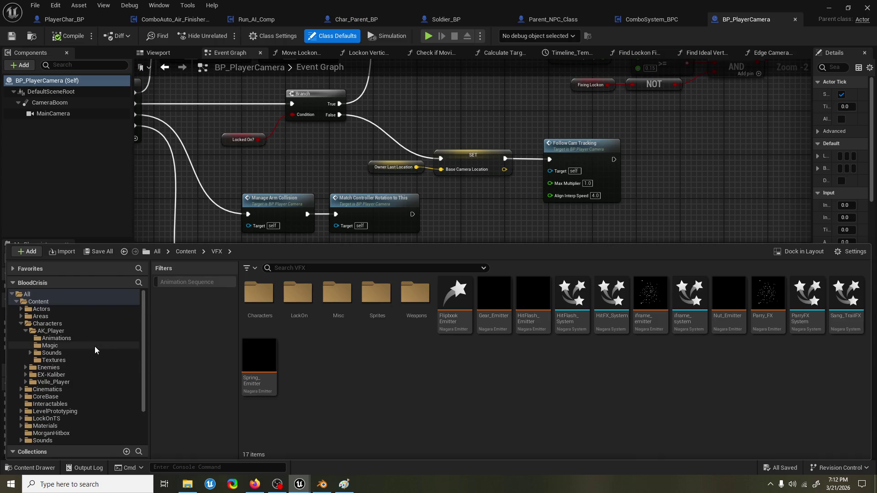
Step: Browse through Characters > AK_Player, then into the CoreBase > Actions folder
click(21, 324)
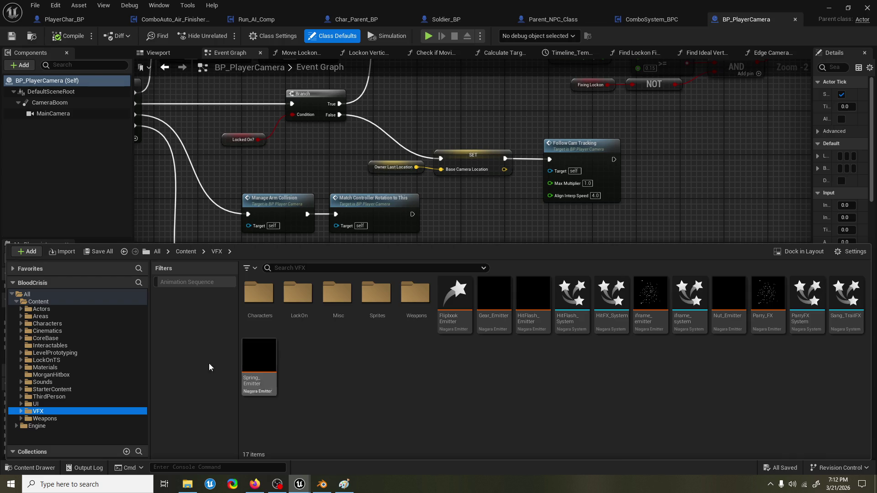
click(58, 324)
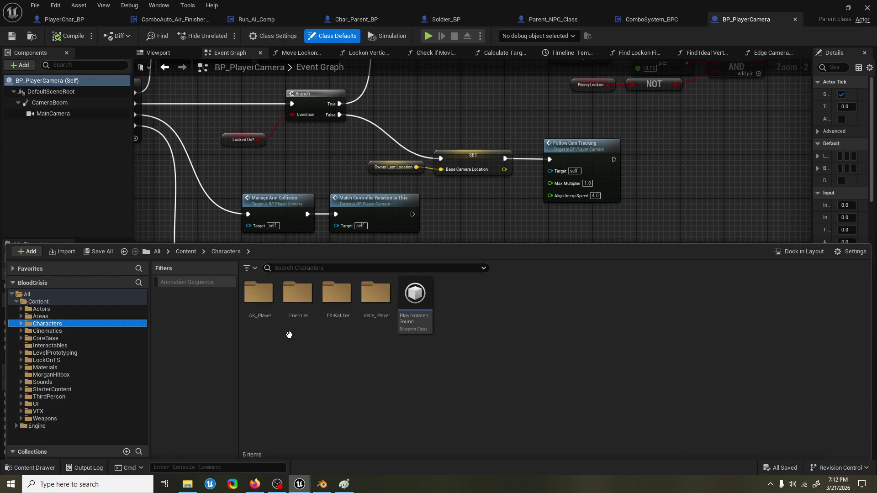
double_click(258, 315)
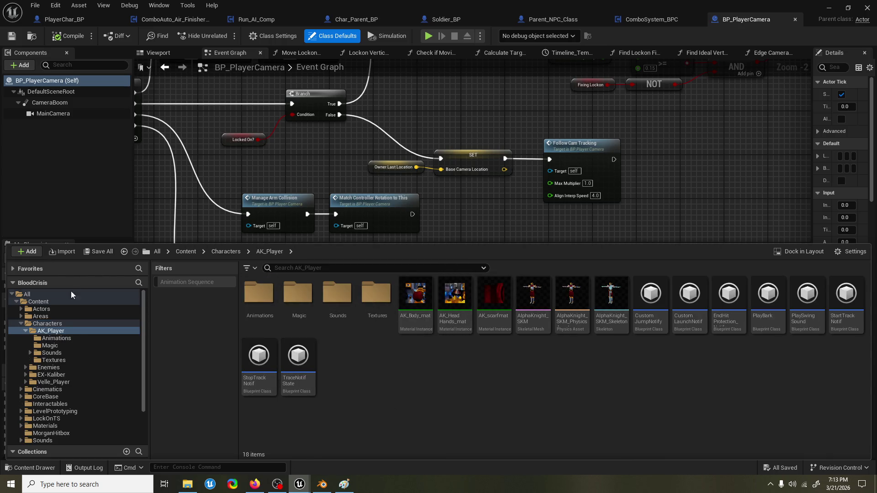
click(21, 324)
click(46, 338)
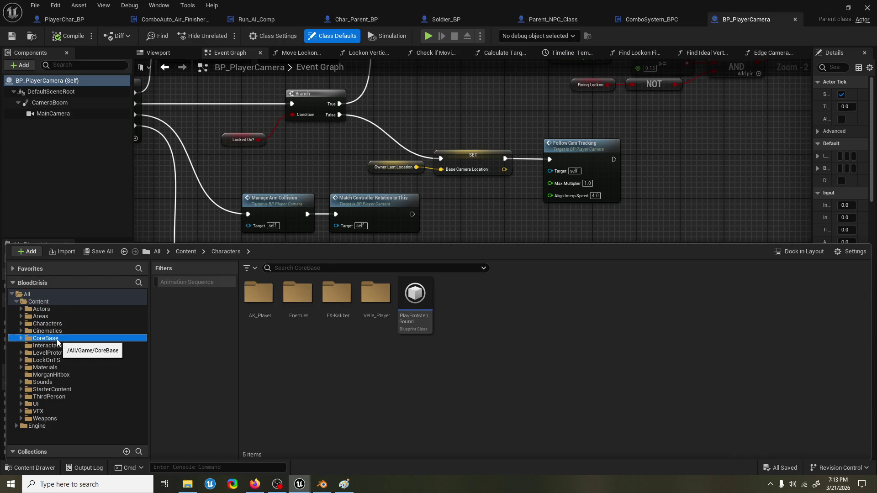
double_click(260, 294)
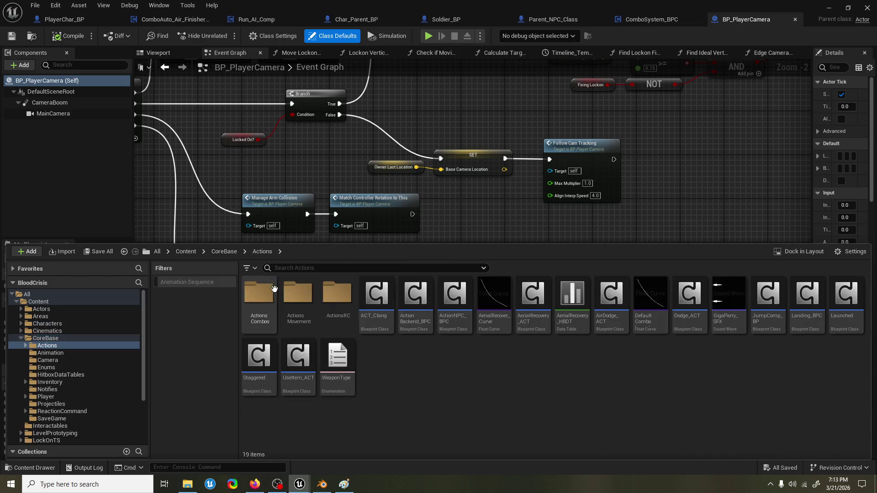
right_click(480, 372)
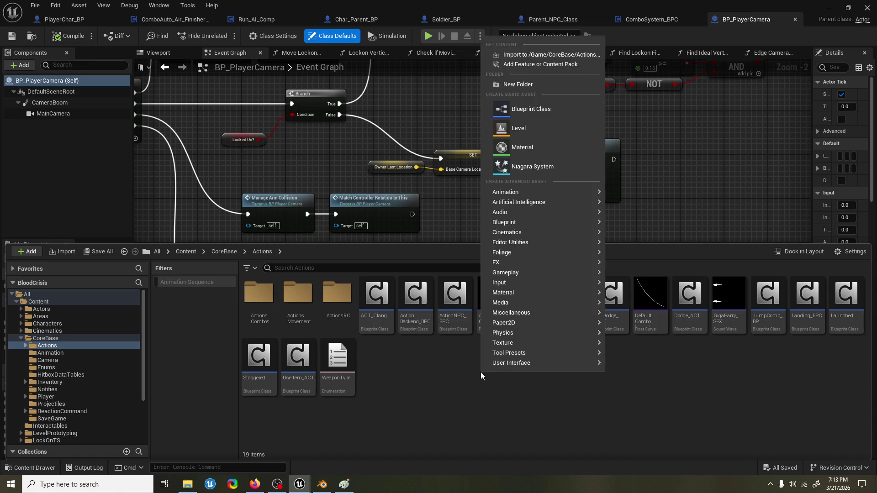
Step: Create an empty Niagara System with no emitters via FX > Niagara System in CoreBase > Actions
mouse_move(555, 192)
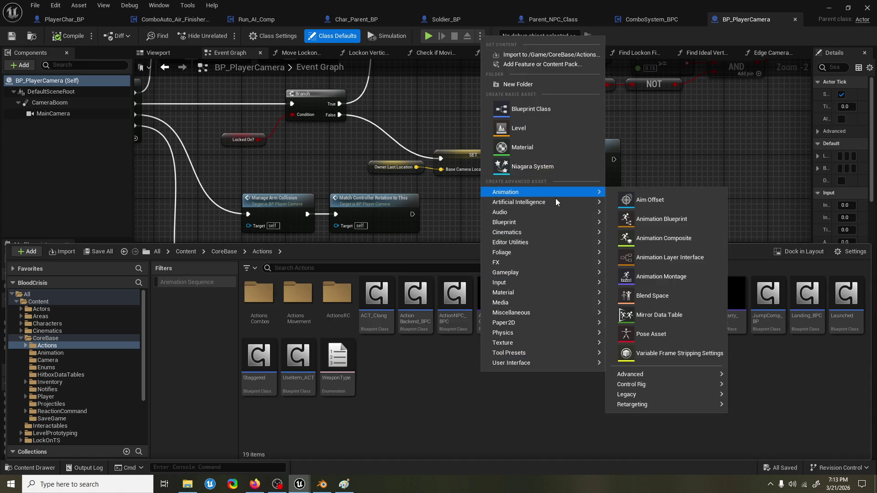
mouse_move(562, 262)
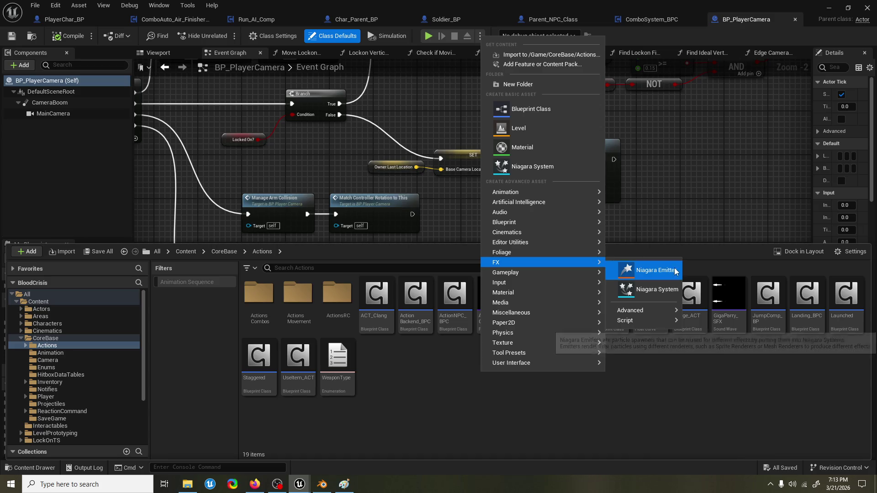
click(652, 291)
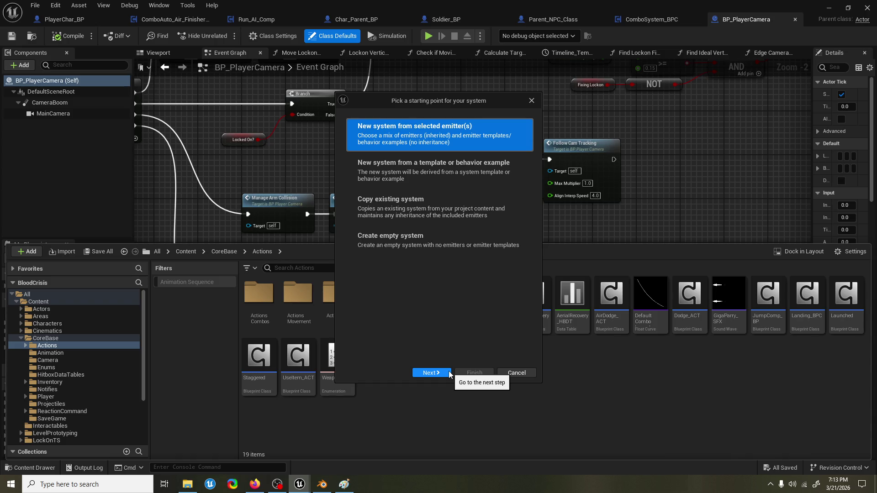
click(462, 247)
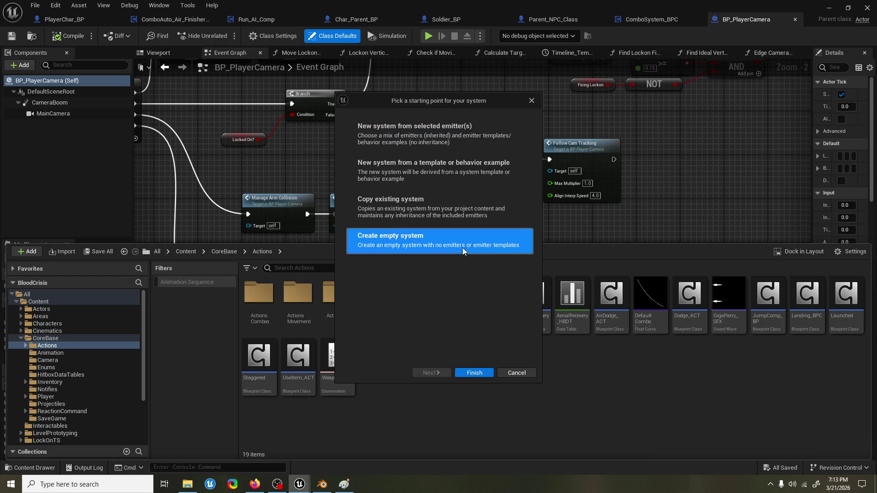
click(473, 373)
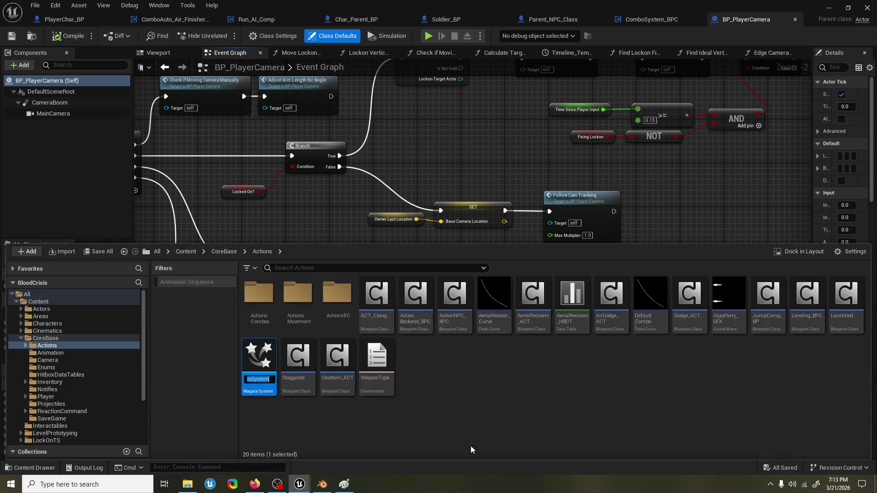
Step: Name the system BurstAttack_System, open it, and choose Add Emitter from the overview graph
text(BurstAttack_)
text(System)
key(Return)
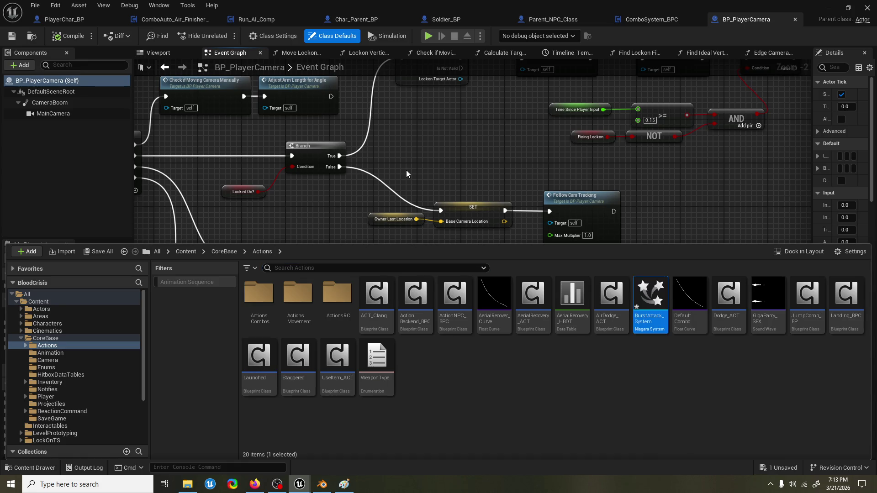
key(Return)
scroll(548, 252, down, 4)
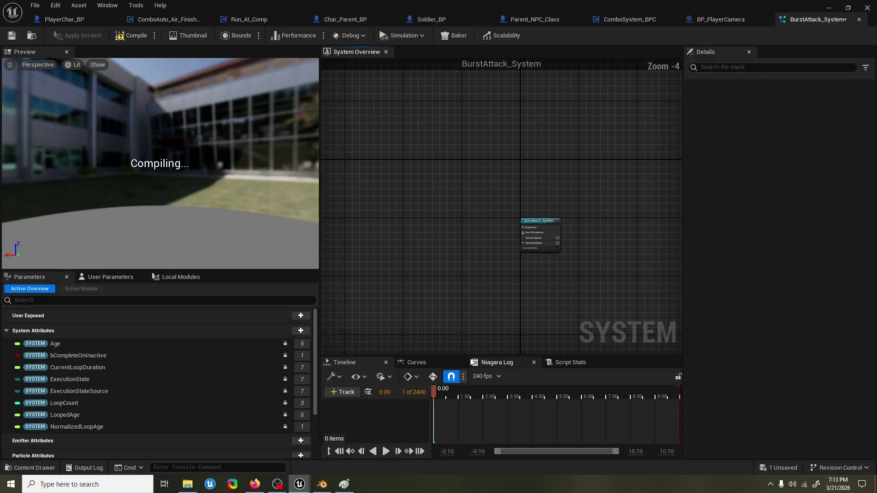
right_click(431, 154)
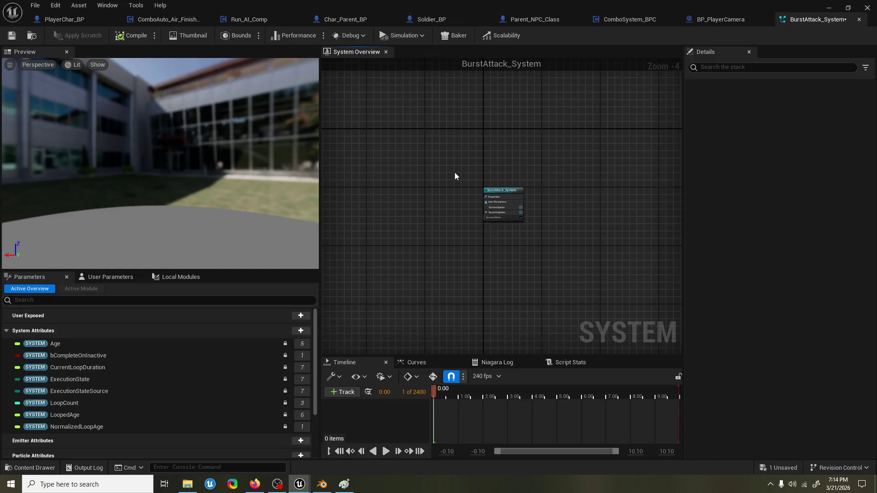
click(454, 172)
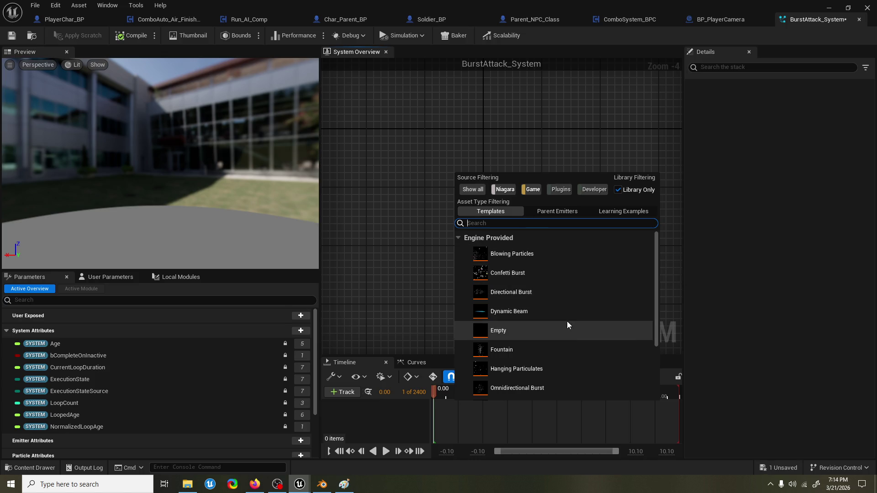
Step: Pick Omnidirectional Burst from the Engine Provided templates and replay its 100-particle preview
scroll(566, 306, down, 4)
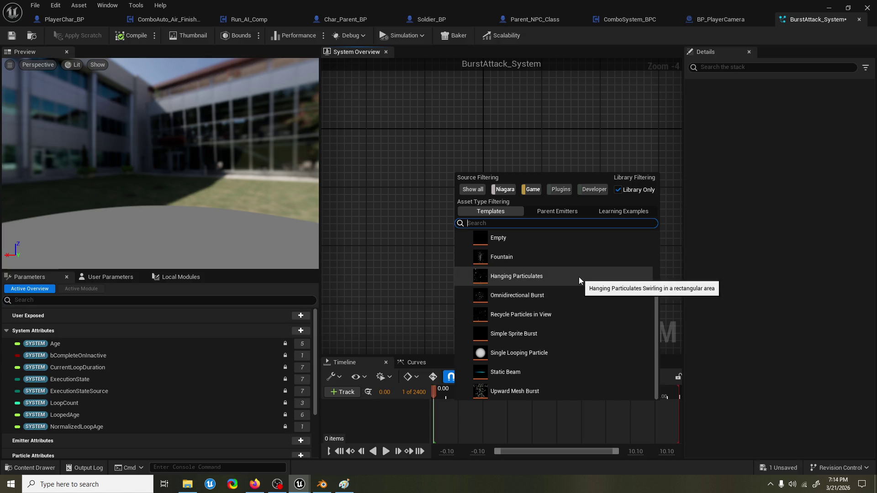
scroll(591, 254, up, 2)
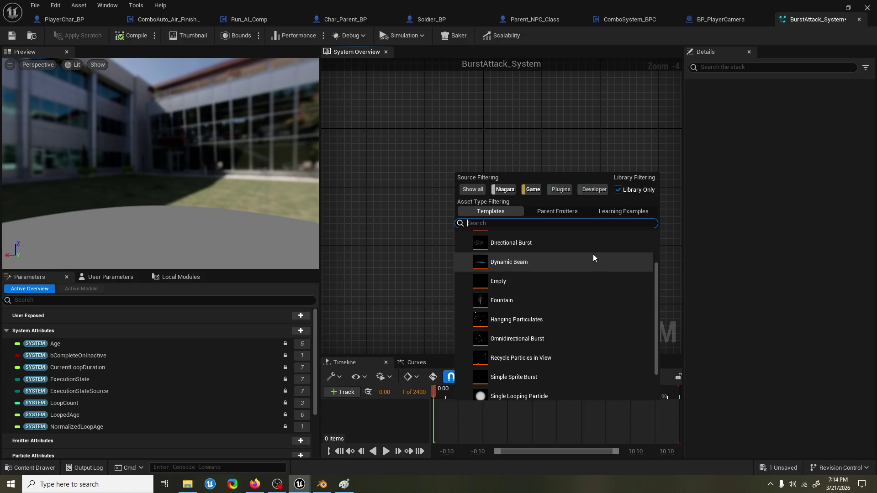
scroll(593, 254, up, 3)
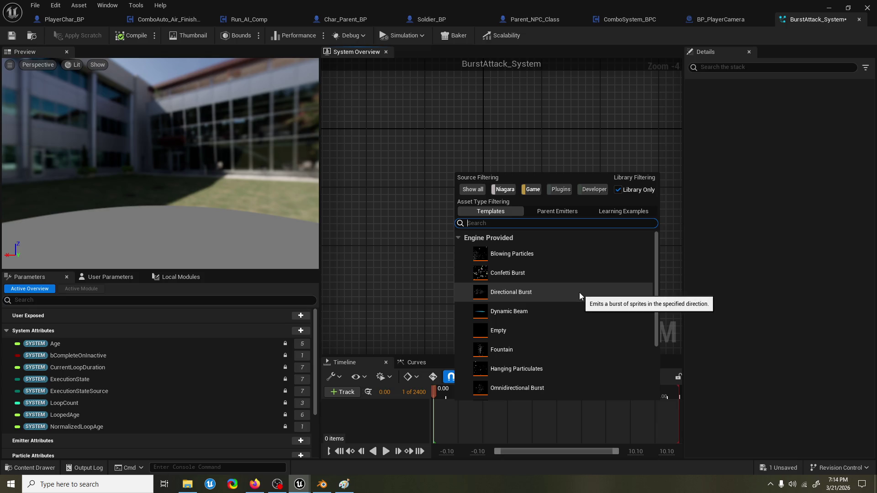
scroll(544, 339, down, 1)
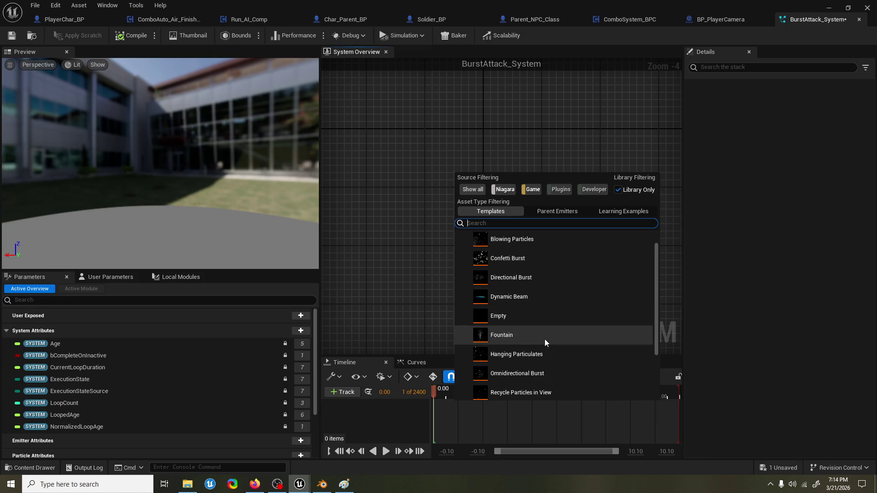
scroll(541, 351, down, 3)
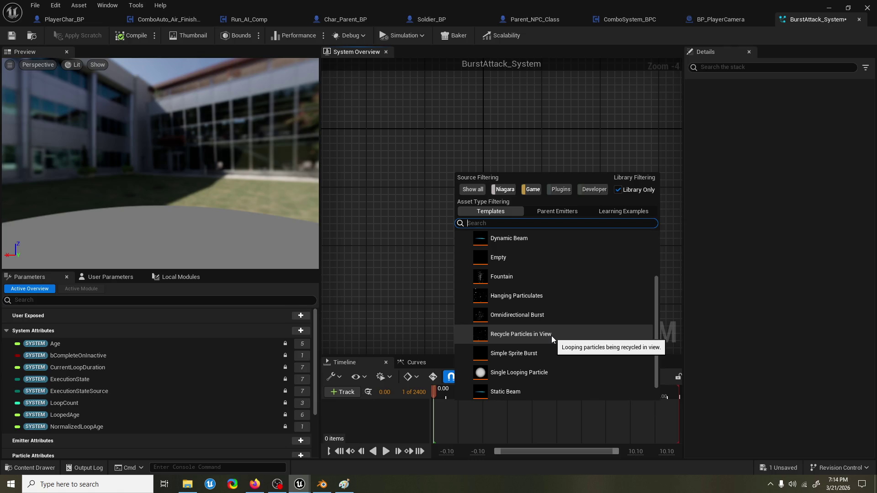
scroll(552, 336, down, 1)
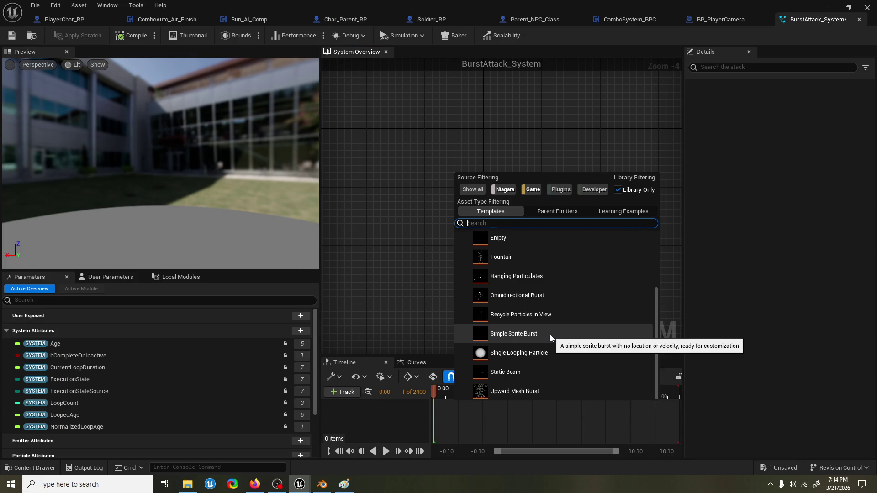
scroll(550, 334, up, 5)
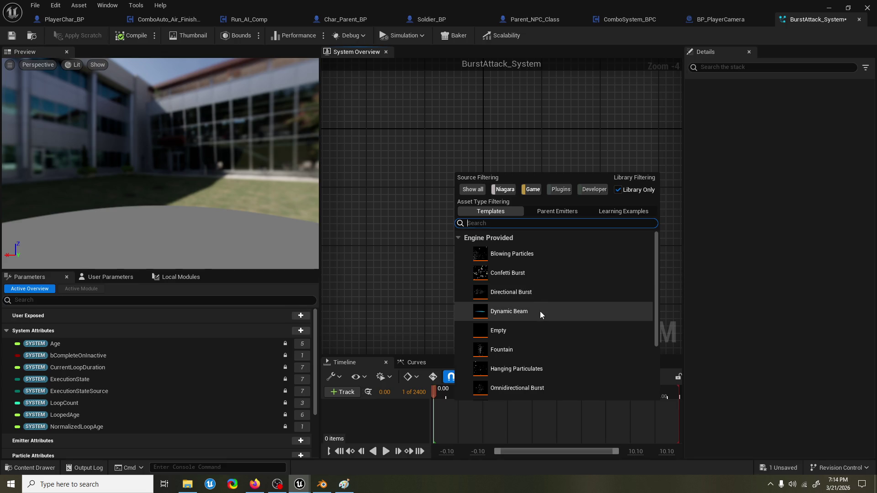
scroll(535, 334, down, 3)
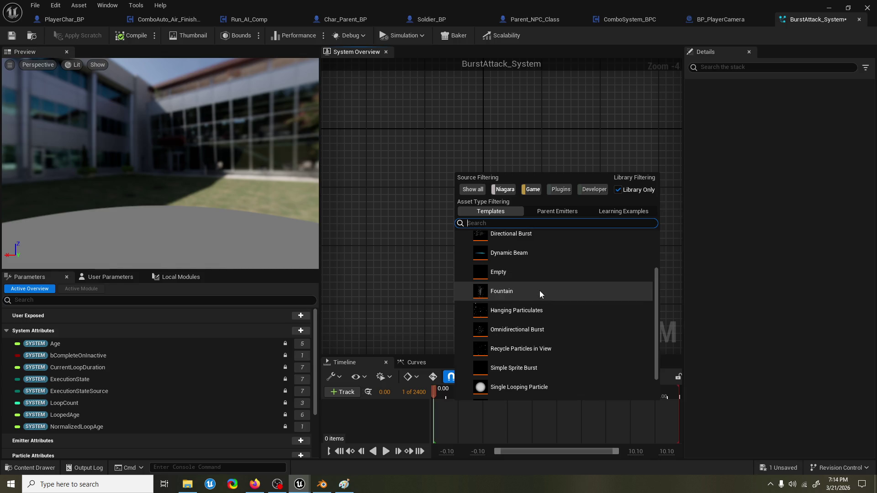
scroll(565, 309, down, 2)
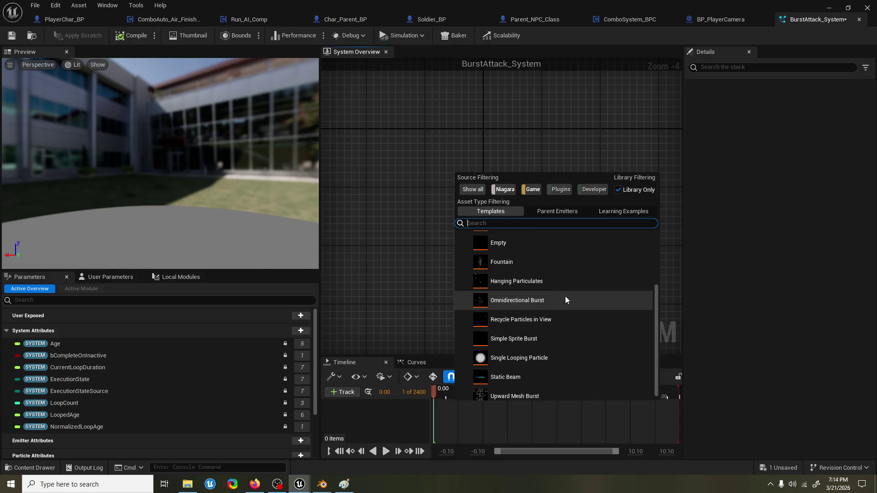
double_click(565, 300)
mouse_move(460, 394)
mouse_down()
mouse_move(410, 394)
mouse_move(470, 393)
mouse_move(444, 393)
mouse_up()
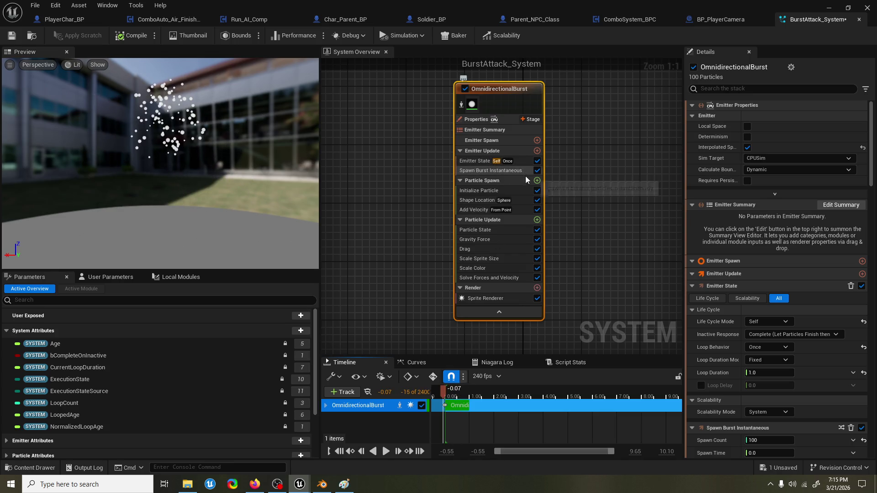
Step: Delete the Gravity Force module from the OmnidirectionalBurst emitter and scrub the timeline
click(508, 240)
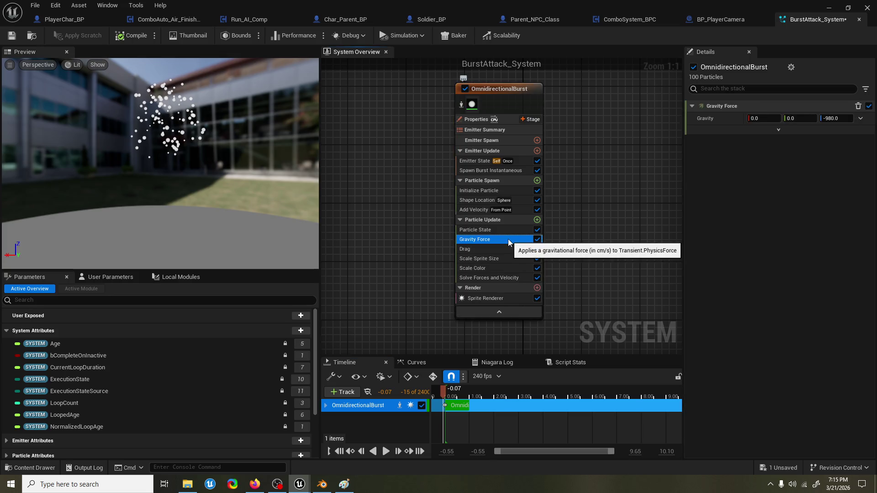
key(Delete)
mouse_move(444, 392)
mouse_down()
mouse_move(483, 391)
mouse_move(437, 391)
mouse_up()
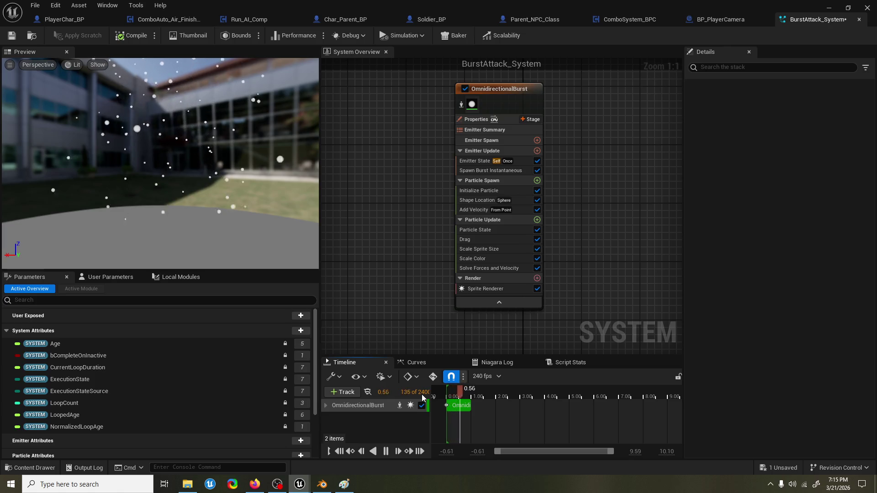
Step: Replay the burst from its start and orbit the preview between the trees and building
click(446, 392)
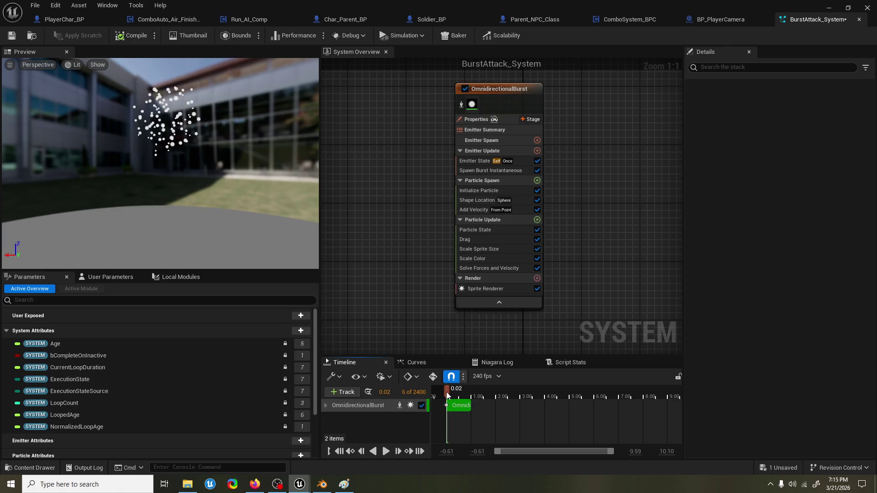
mouse_move(446, 392)
mouse_down()
mouse_move(456, 392)
mouse_move(436, 394)
mouse_move(451, 389)
mouse_up()
drag(274, 182, 201, 182)
drag(192, 82, 137, 82)
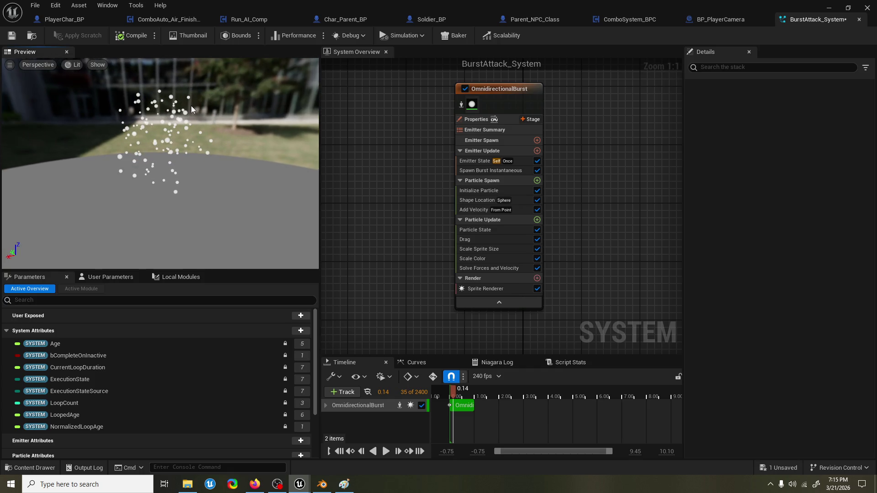
mouse_move(193, 106)
mouse_down()
mouse_move(297, 110)
mouse_move(310, 137)
mouse_up()
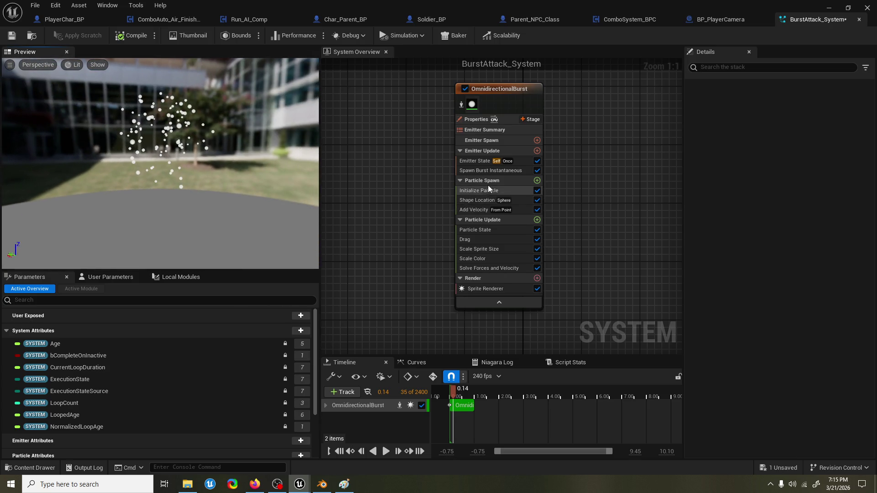
click(502, 181)
click(537, 181)
text(r)
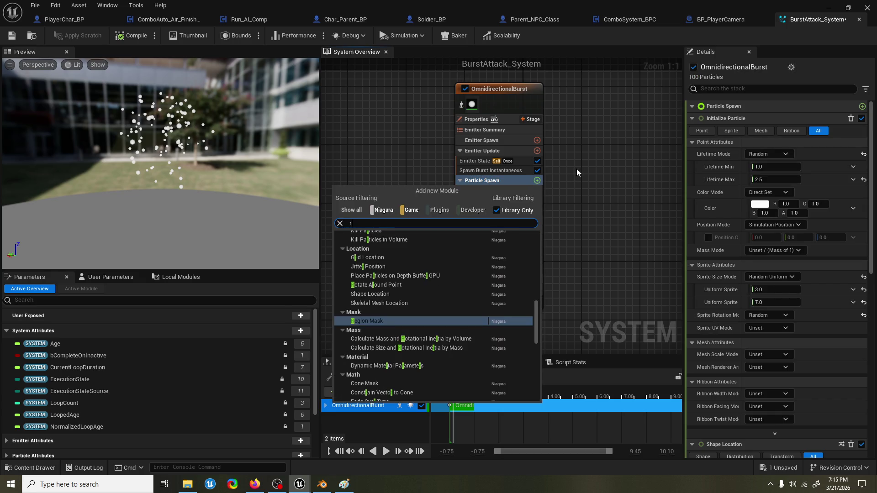
key(BackSpace)
key(Escape)
click(537, 151)
text(ribb)
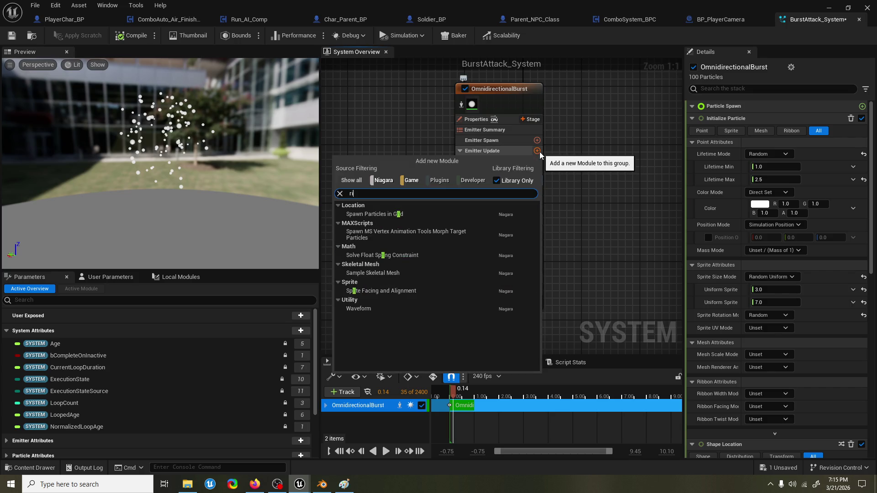
key(Escape)
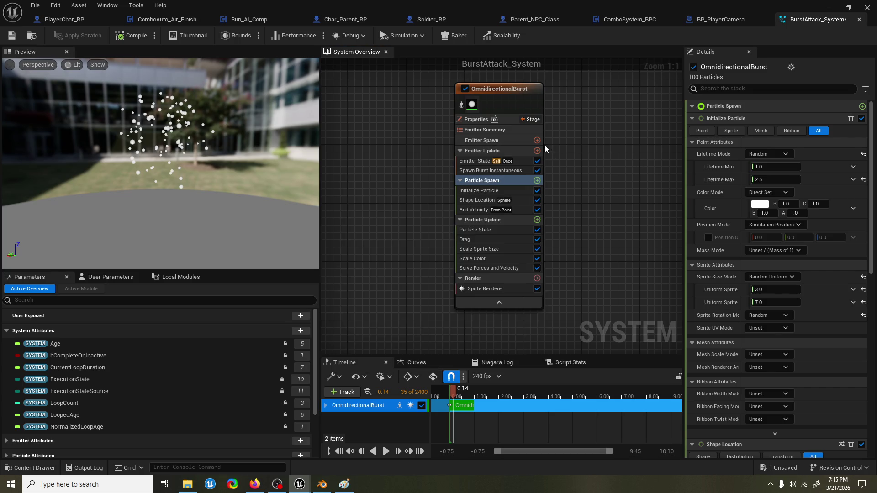
click(538, 219)
text(ribbo)
key(Escape)
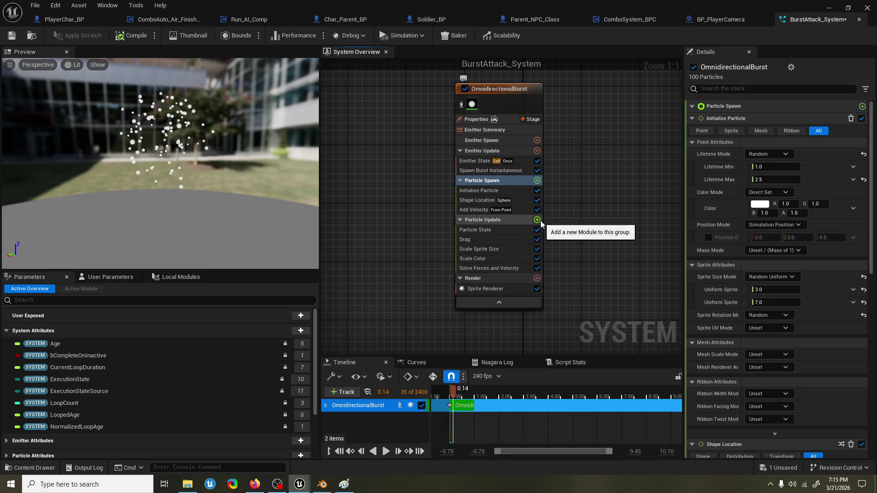
Step: Add a Ribbon Renderer to the emitter's Render group, found by searching 'ribbo'
click(537, 278)
text(ribbo)
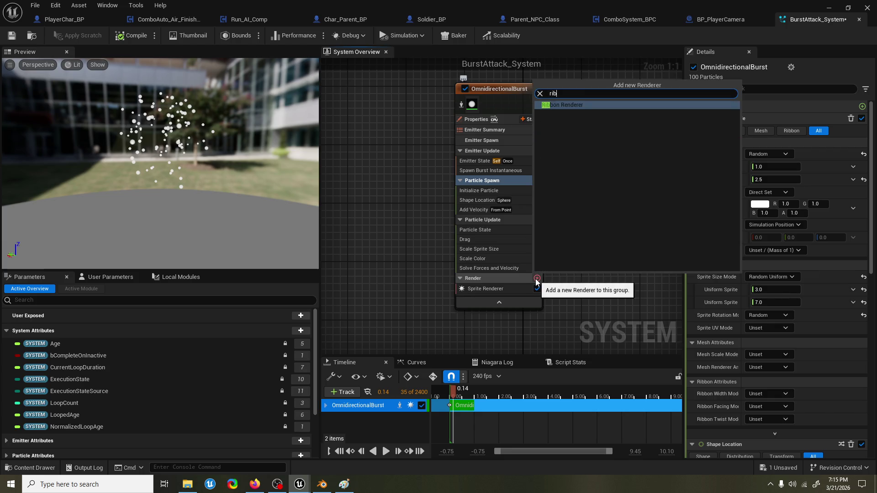
key(Return)
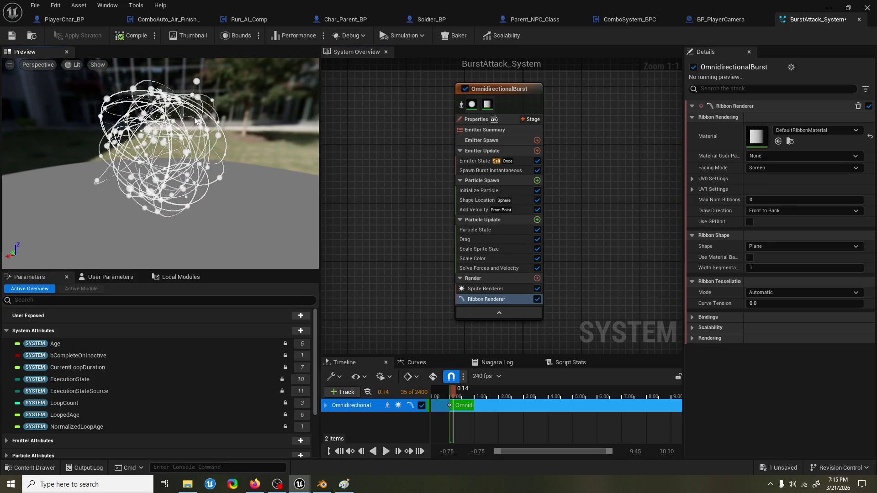
Step: Save BurstAttack_System, then launch the Epic Games Launcher from the Start menu
key(ctrl+s)
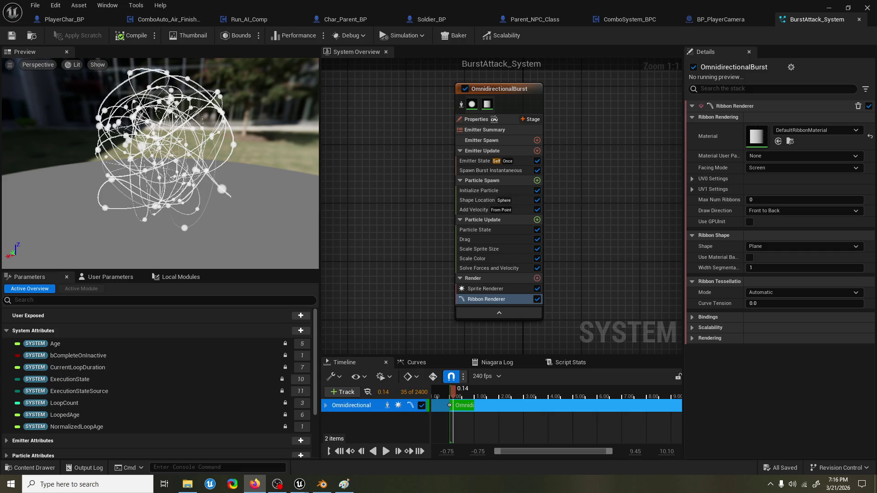
click(11, 484)
click(182, 172)
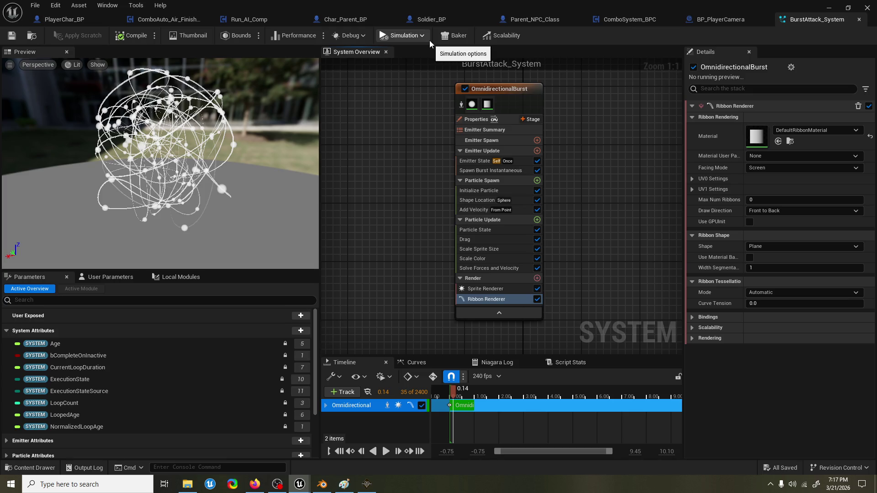
Step: Minimize the BurstAttack_System editor window
click(828, 9)
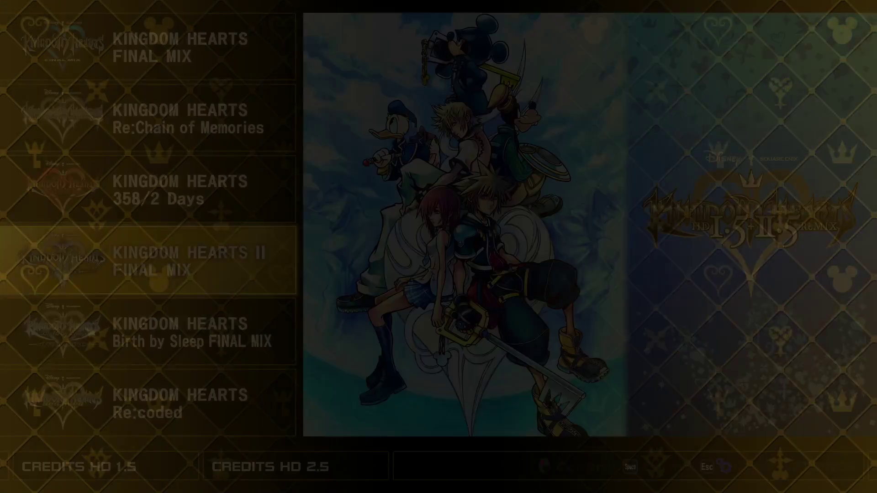
Step: Start Kingdom Hearts II Final Mix and load the save slot at The Altar of Naught
key(Return)
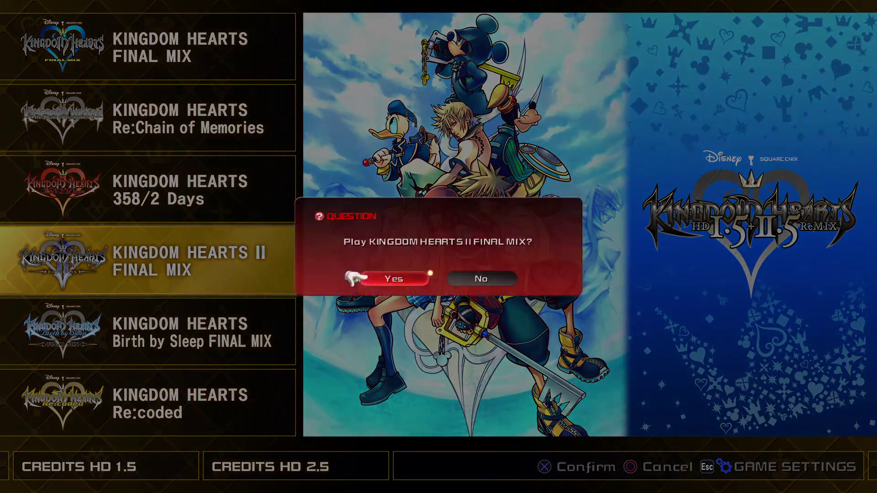
key(Return)
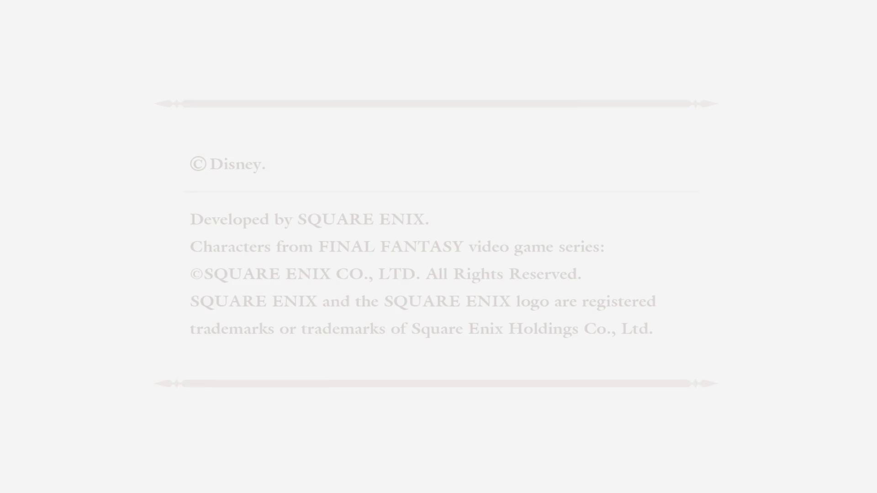
key(Down)
key(Return)
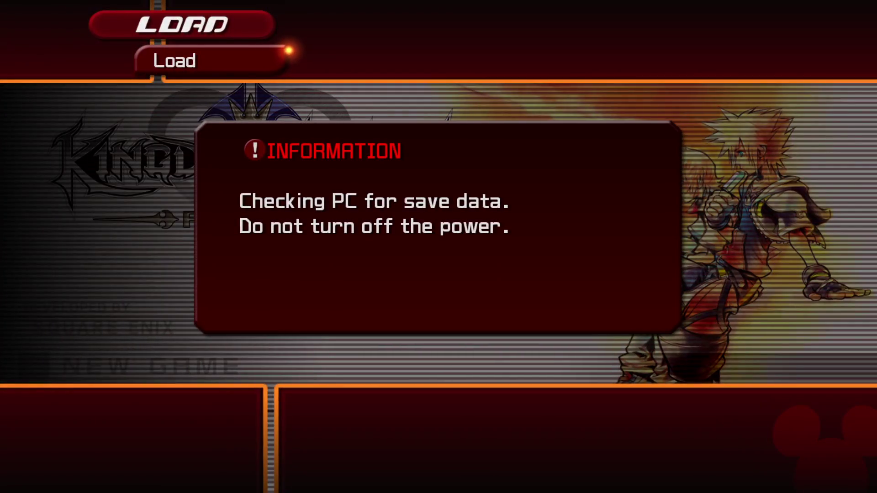
key(Return)
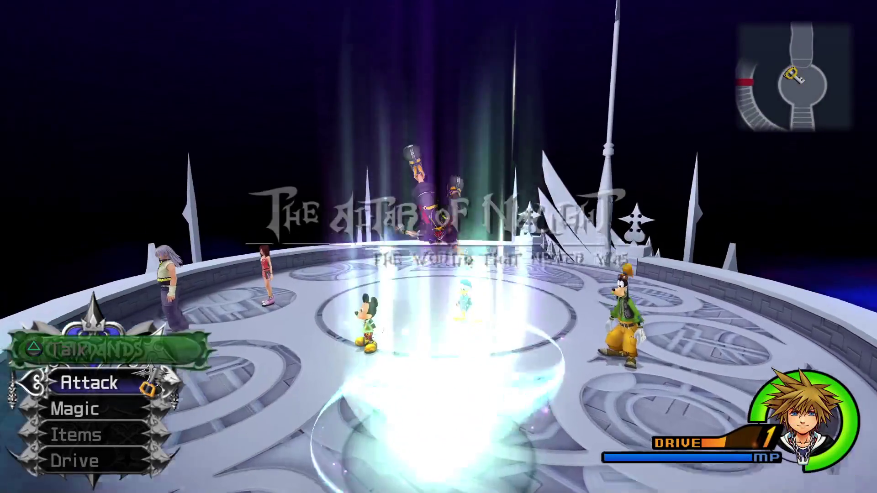
Step: Run Sora down the stairs and up onto the altar platform
key(w)
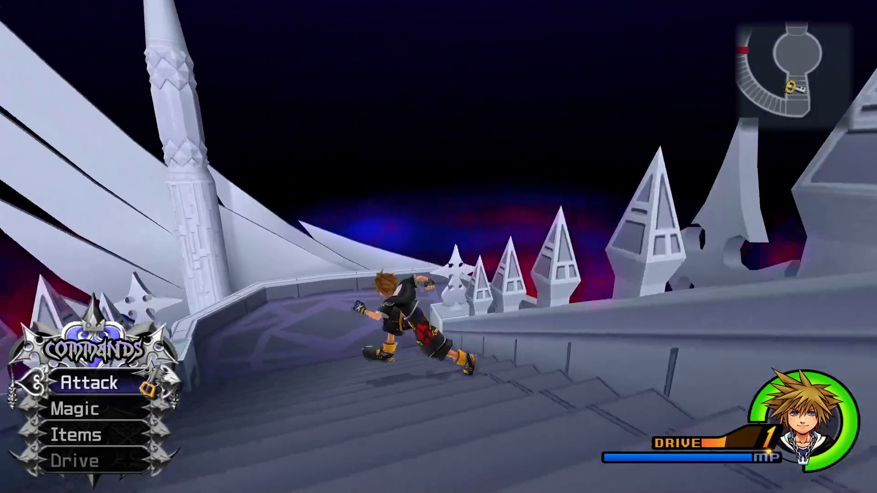
key(w)
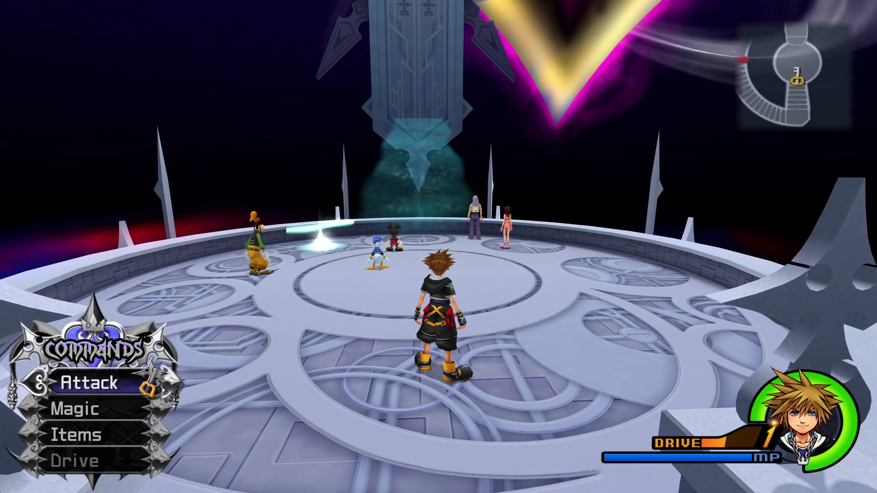
key(Right)
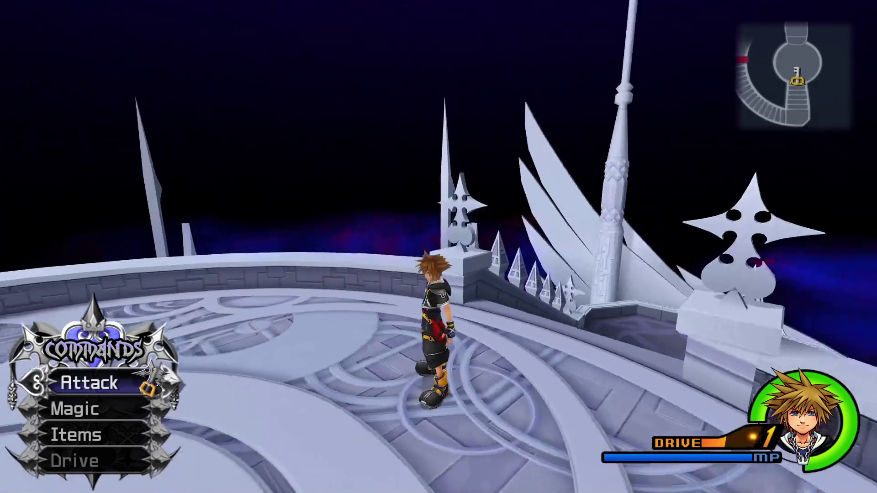
Step: Lower the BGM volume to 1 in the Sound settings and resume play
key(Escape)
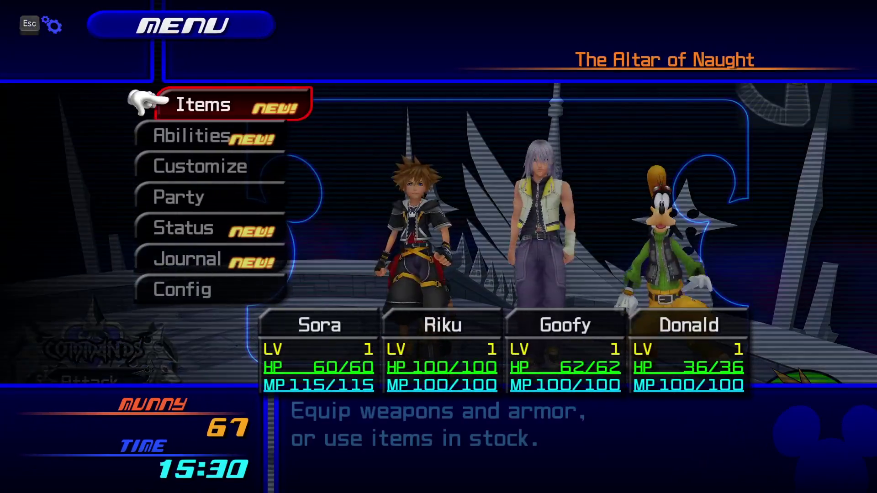
key(Escape)
key(Down)
key(Return)
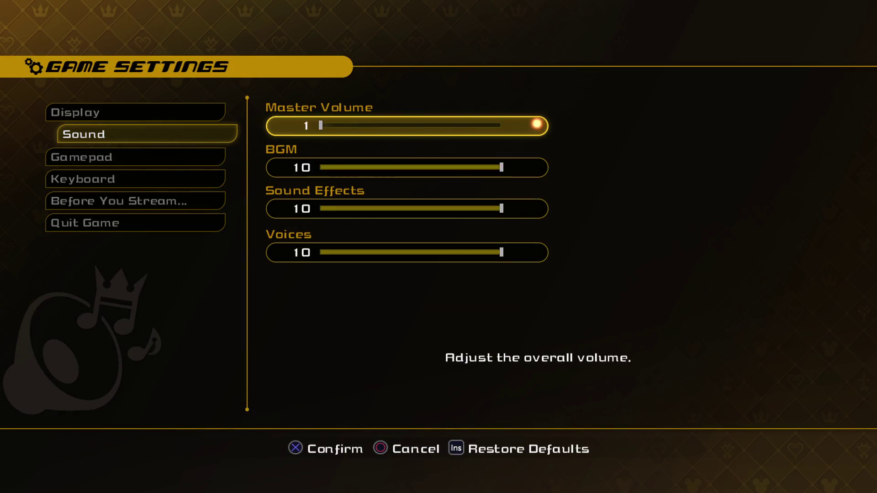
key(Down)
click(539, 168)
key(Left)
key(Left)
key(Left)
key(Escape)
key(Escape)
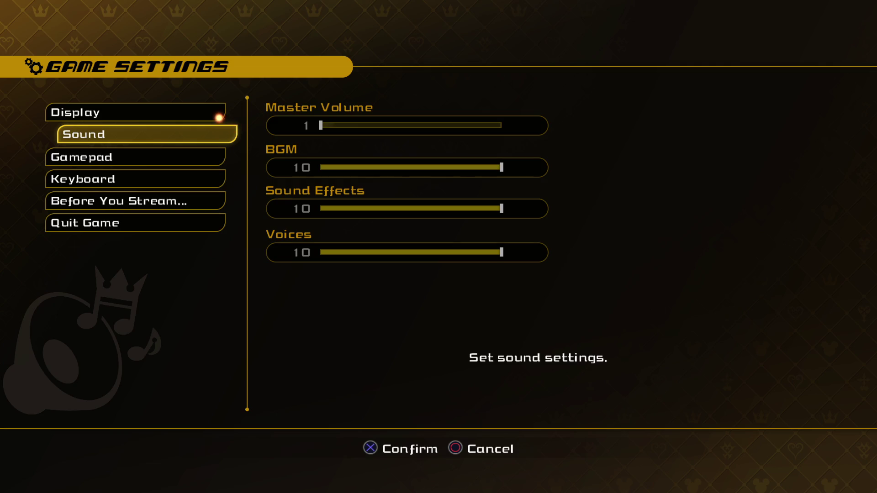
key(Return)
key(Down)
click(541, 172)
key(Left)
key(Left)
key(Left)
key(Return)
key(Escape)
key(Escape)
key(Escape)
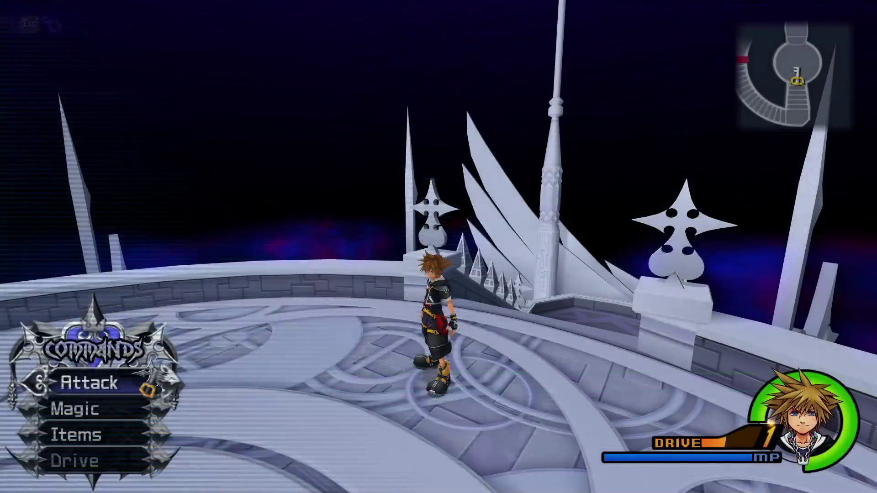
Step: Jump, glide and run Sora across the platforms and up the long staircase
key(space)
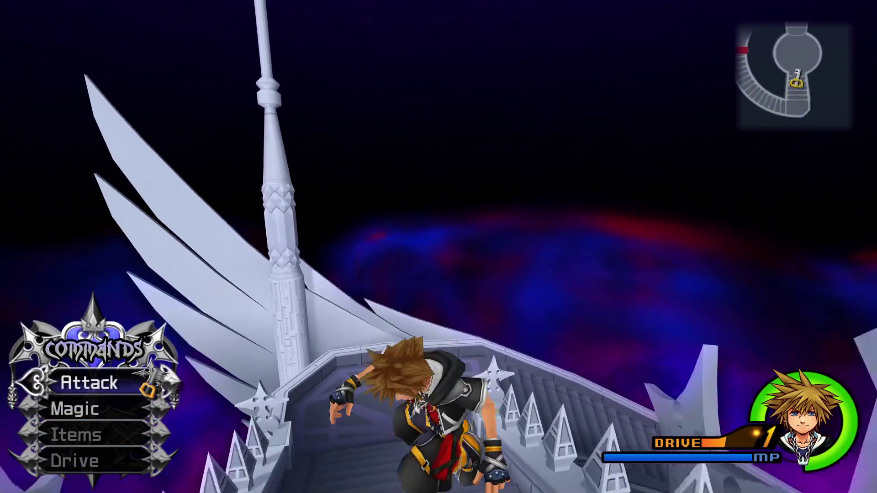
key(s)
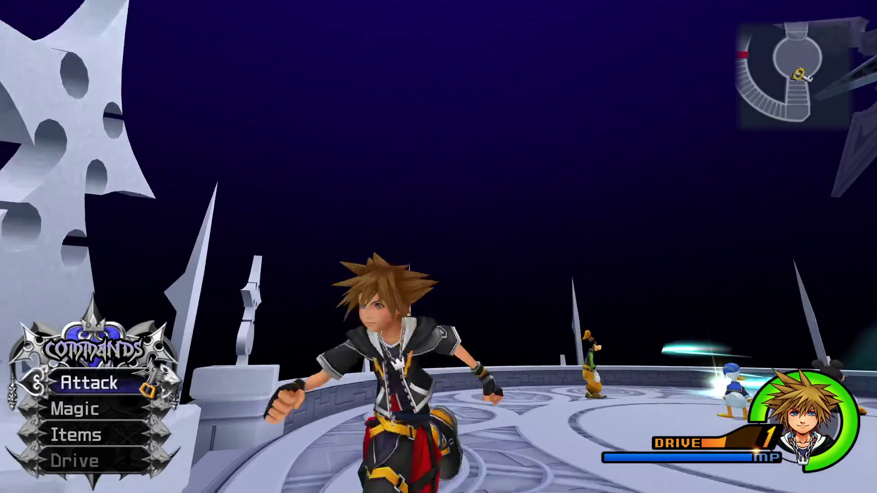
key(w)
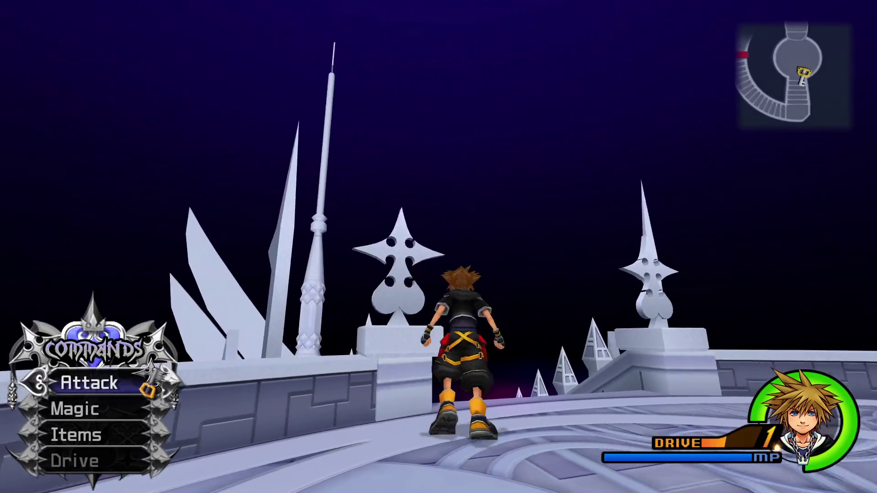
key(s)
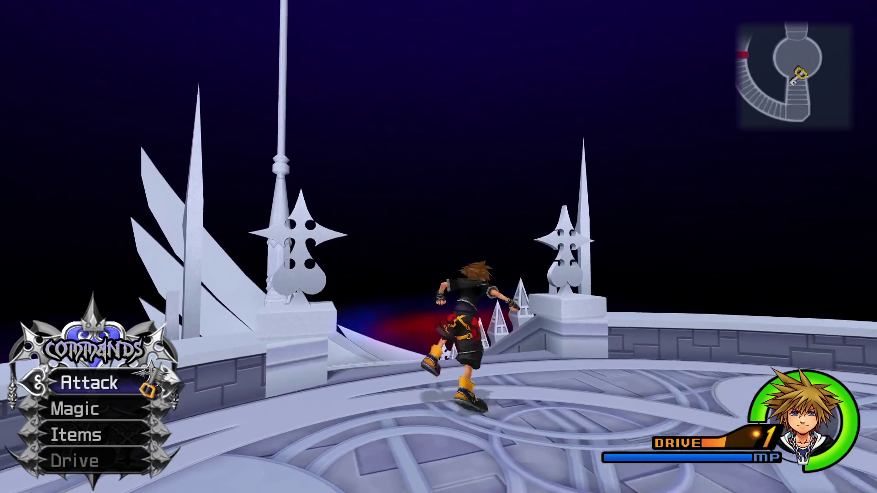
key(space)
key(w)
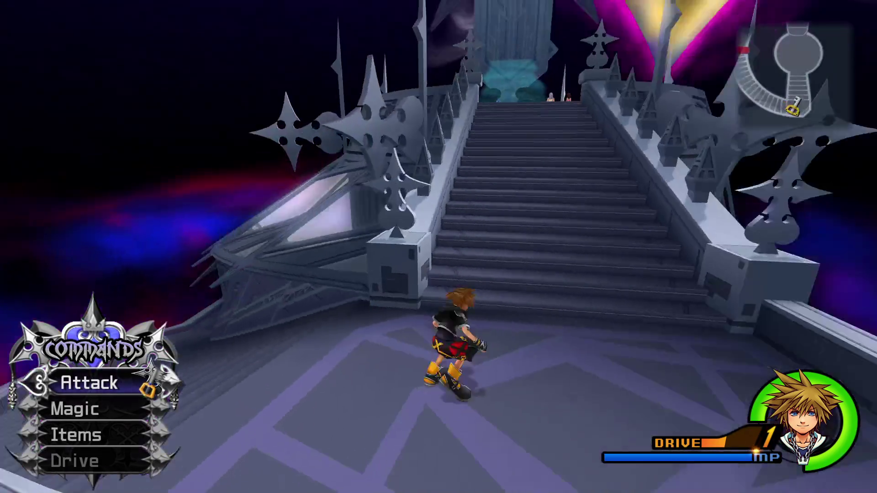
key(space)
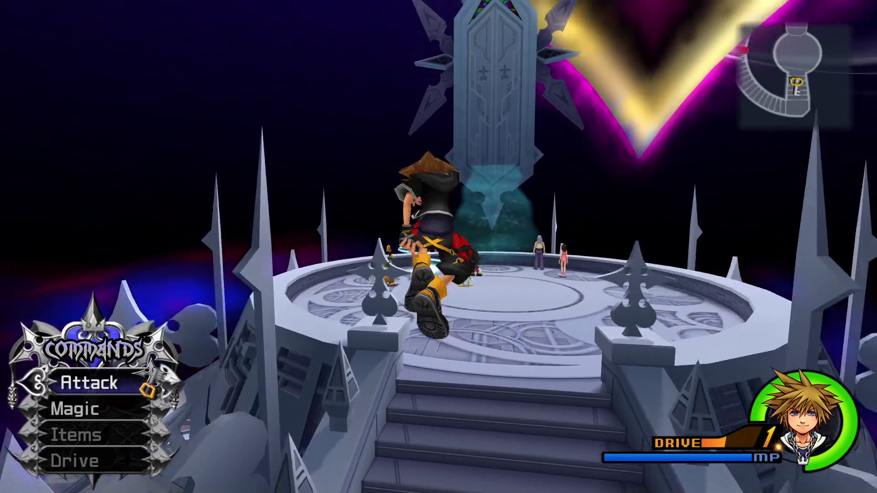
Step: Browse the item stock list in the pause menu's Items screen
key(Escape)
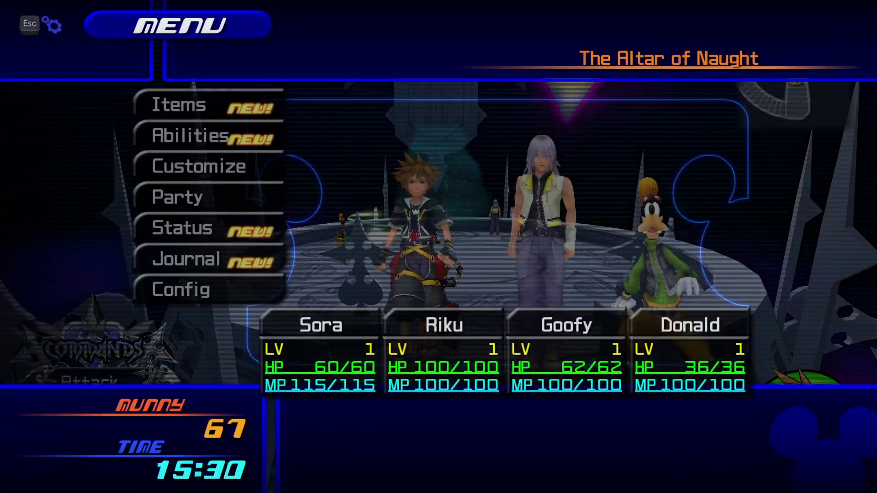
key(Return)
key(Up)
key(Return)
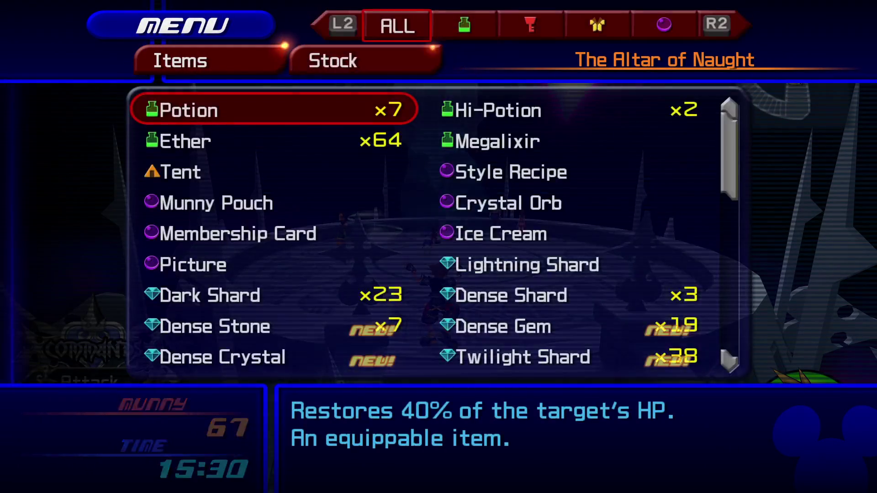
key(Down)
key(Down)
key(Escape)
key(Escape)
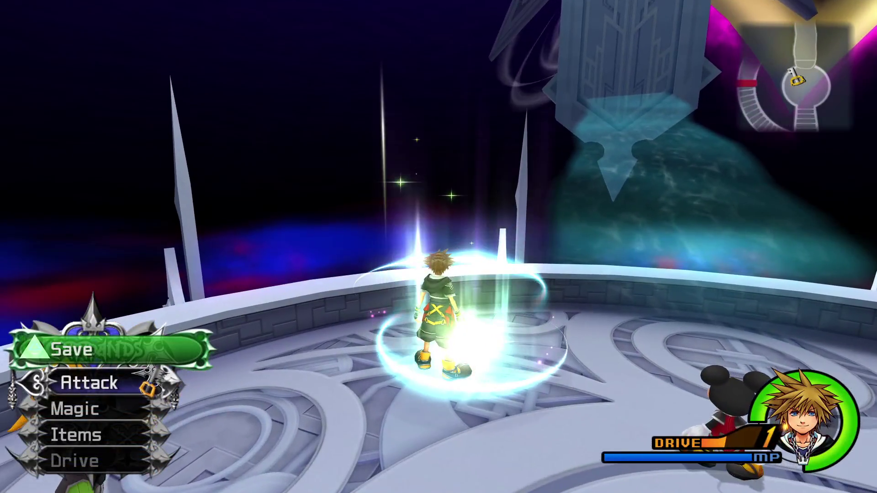
Step: Use the save point and choose World Map to leave The Altar of Naught
key(e)
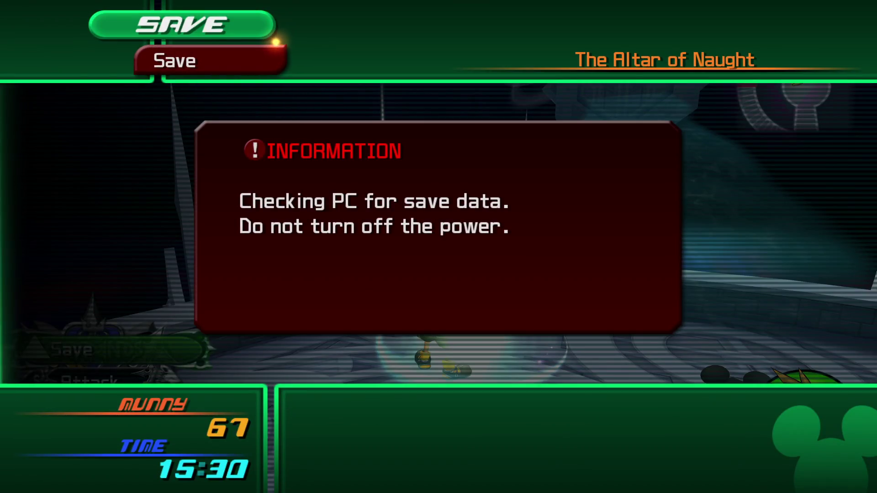
key(Escape)
key(Down)
key(Return)
key(Return)
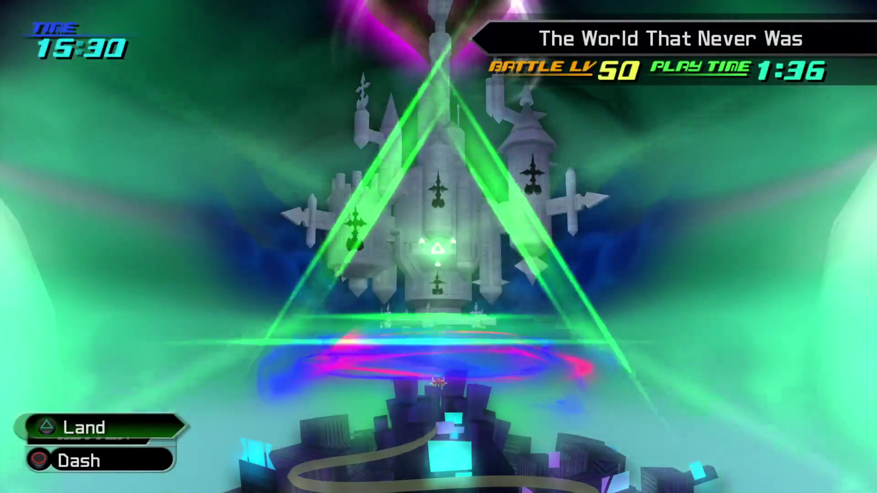
Step: Fly the Gummi ship past Disney Castle and Radiant Garden to Olympus Coliseum's Underworld Entrance
key(Down)
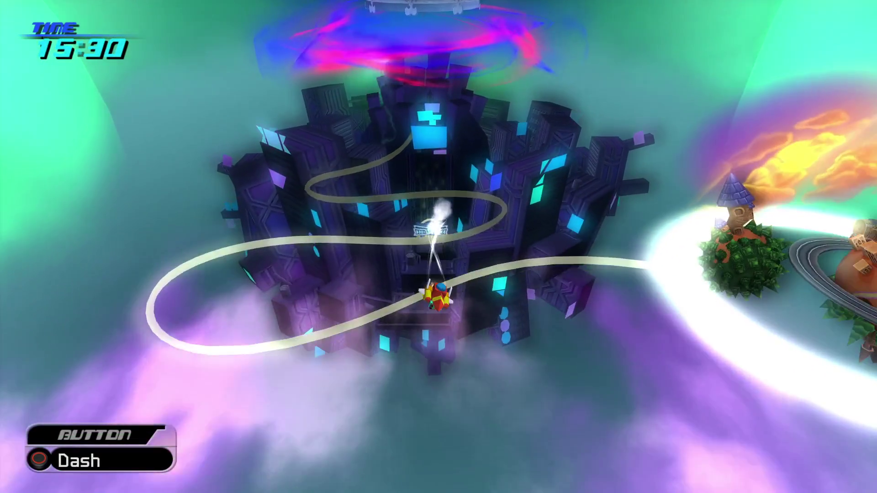
key(Left)
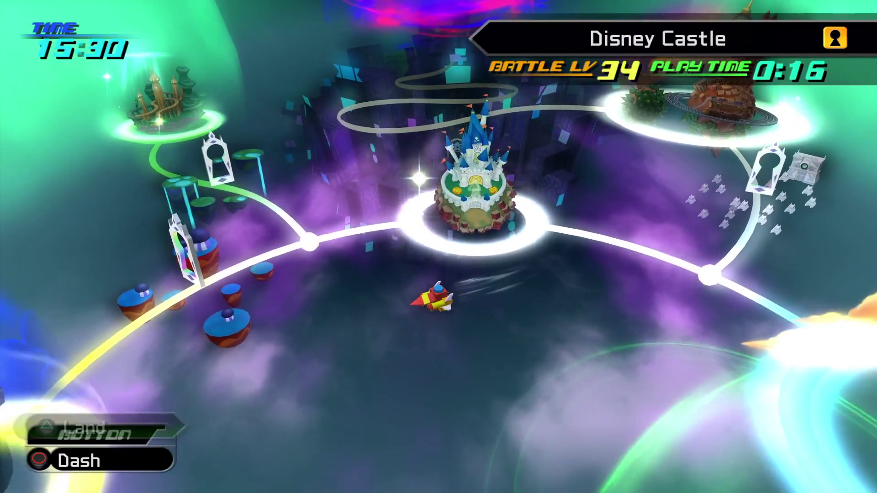
key(Left)
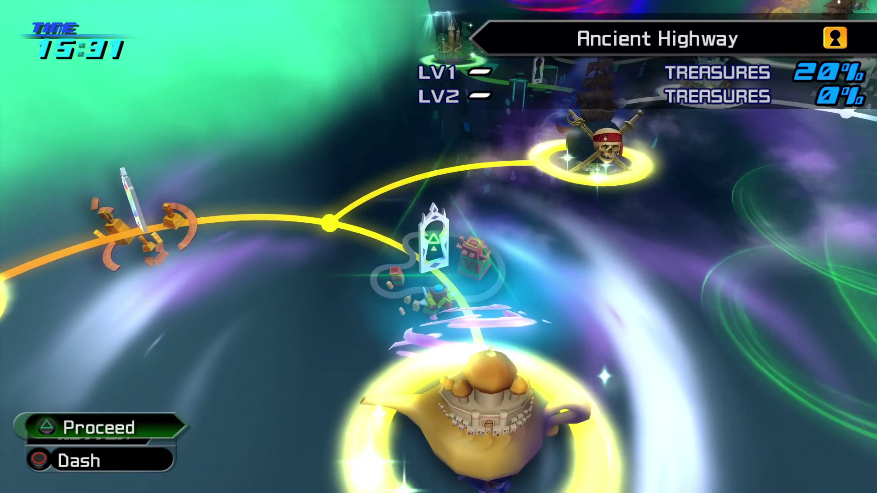
key(Right)
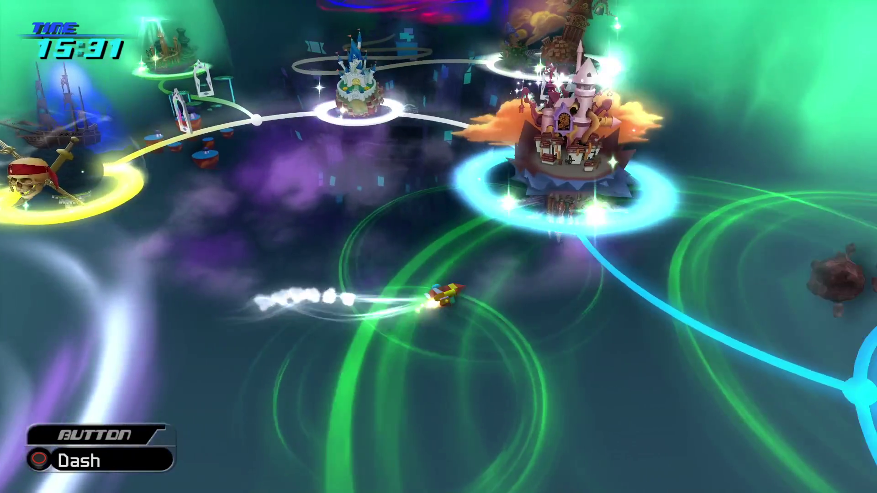
key(Down)
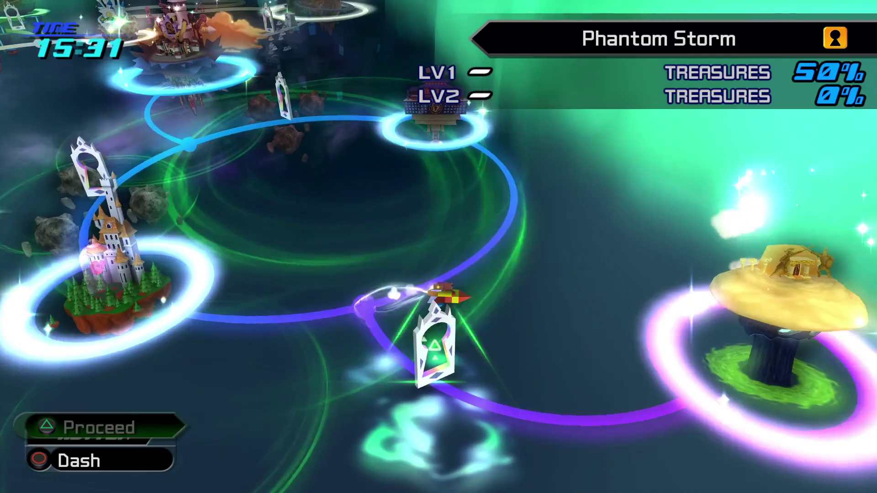
key(Return)
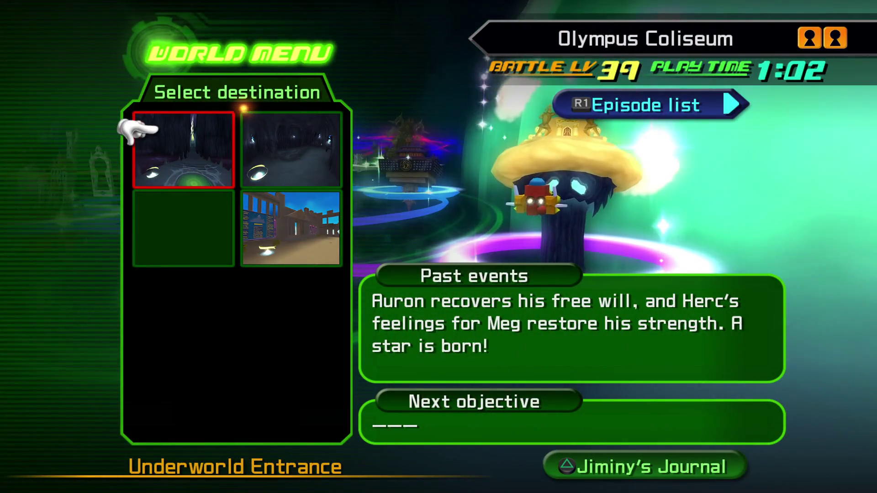
key(Return)
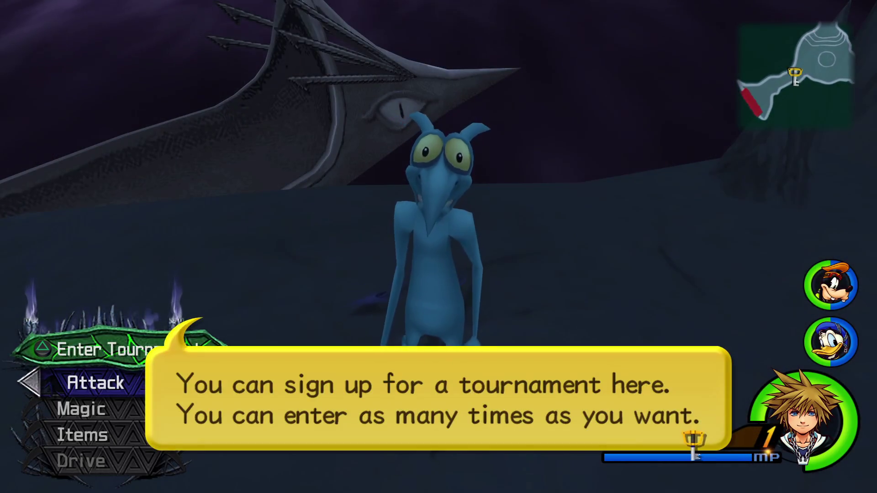
Step: Enter the Pain and Panic Cup, then pause Match 1 and choose Quit
key(Return)
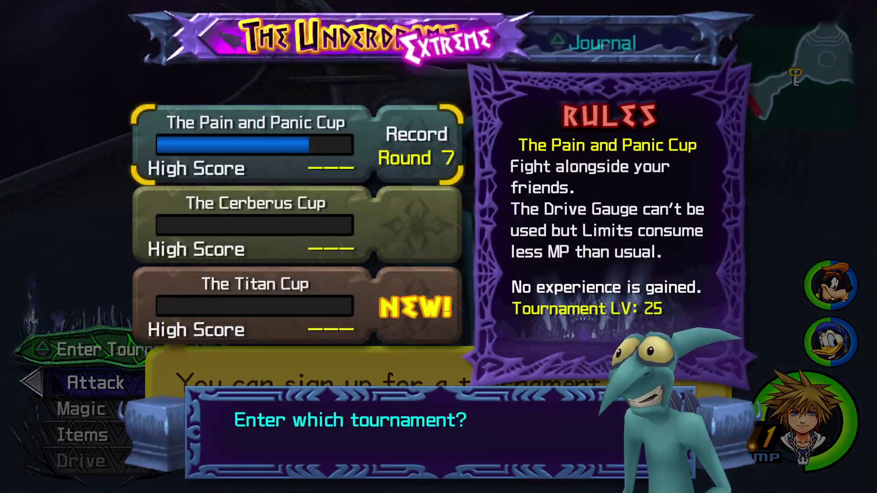
key(Return)
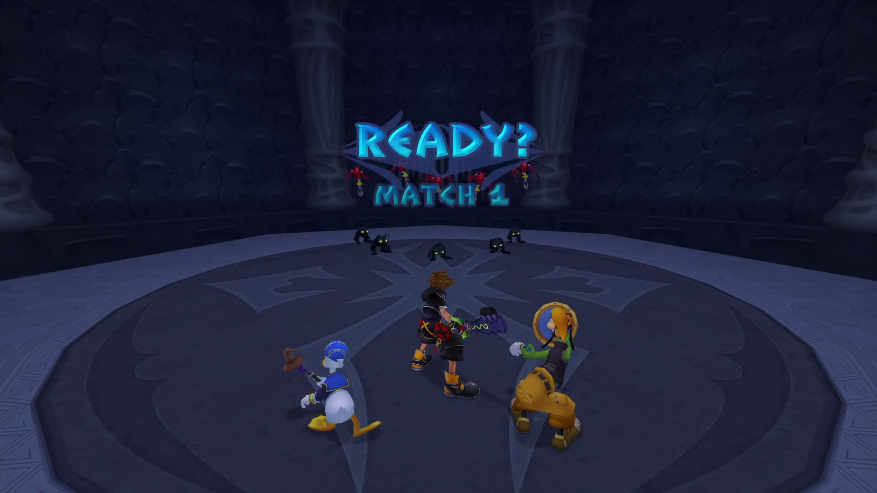
key(Escape)
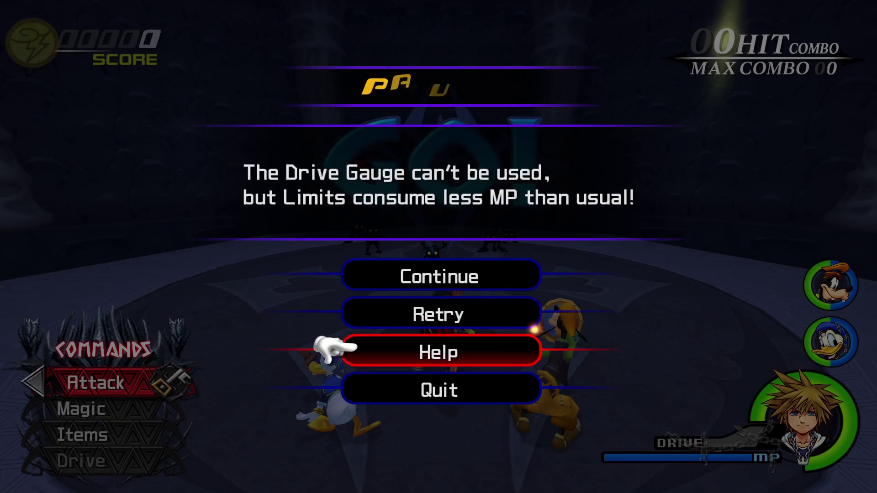
key(Return)
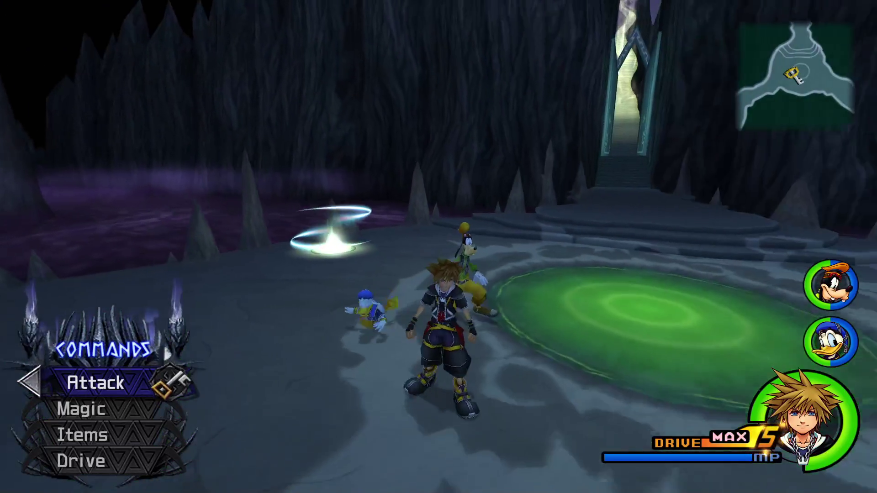
Step: Open Sora's Drive Form list, then exit the game with Alt+F4 and confirm Yes
key(Up)
key(Return)
key(Return)
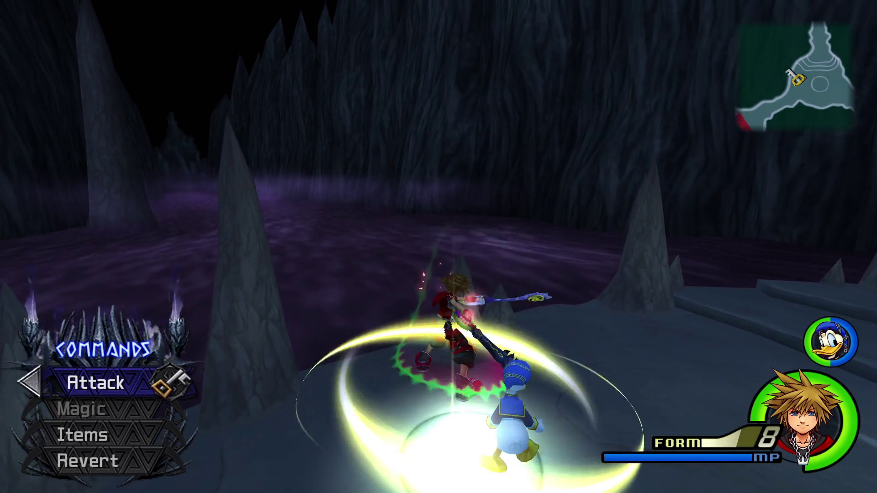
key(alt+F4)
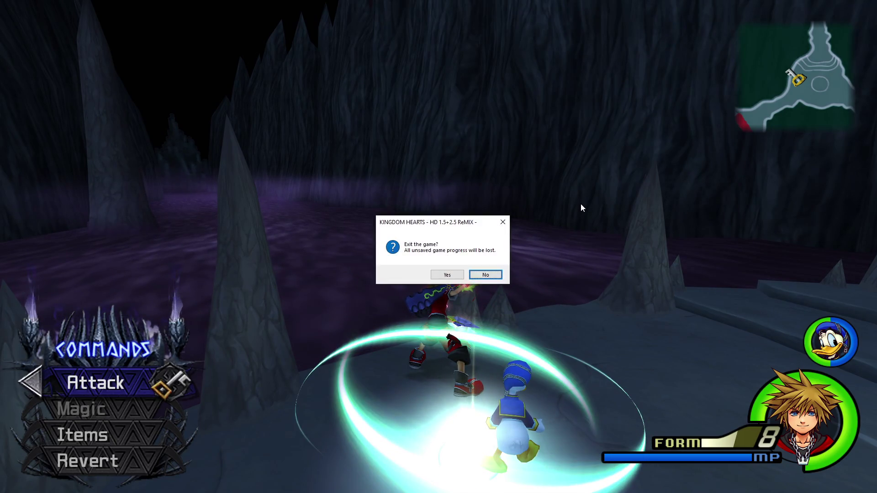
key(y)
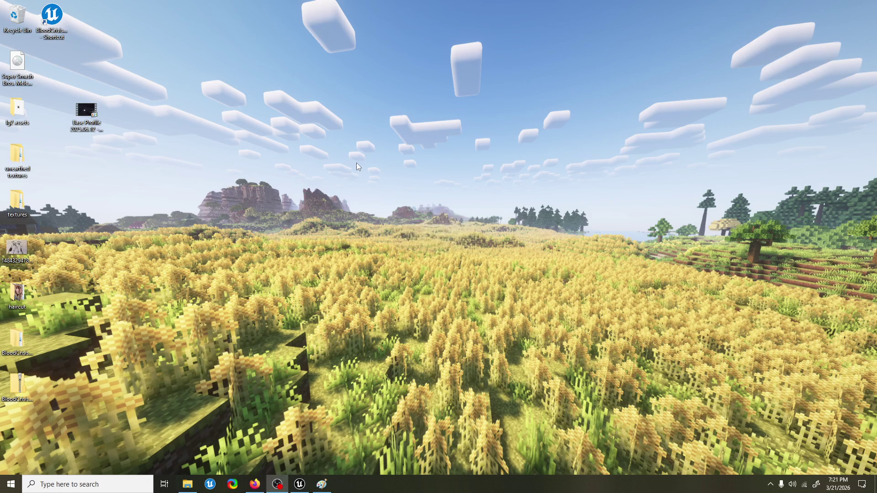
Step: Back in Unreal Editor, set Spawn Burst Instantaneous Spawn Count to 6
click(301, 485)
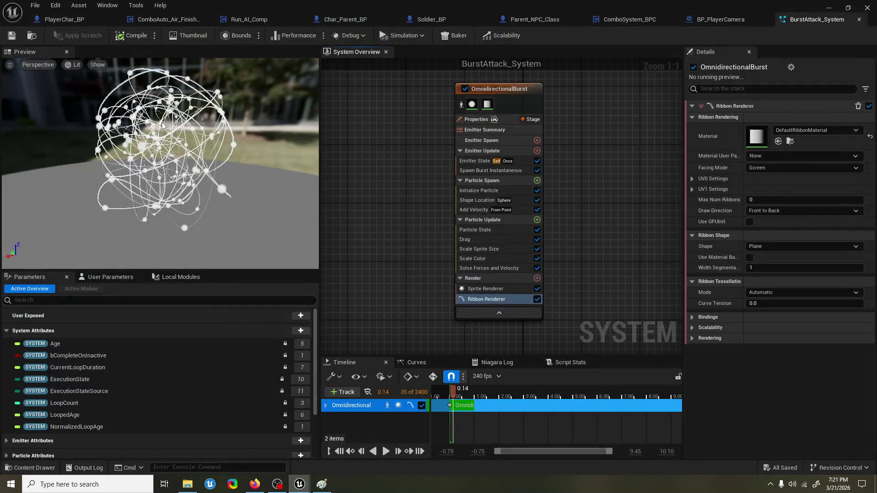
click(480, 171)
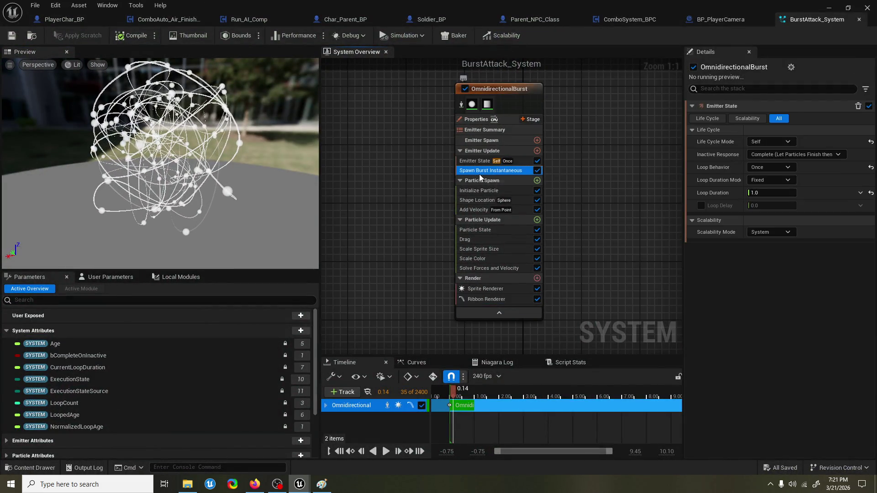
click(794, 117)
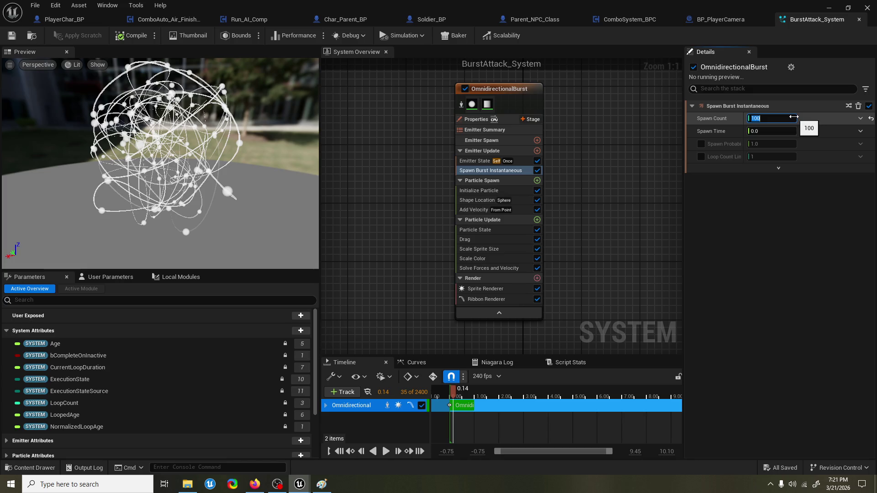
text(6)
key(Return)
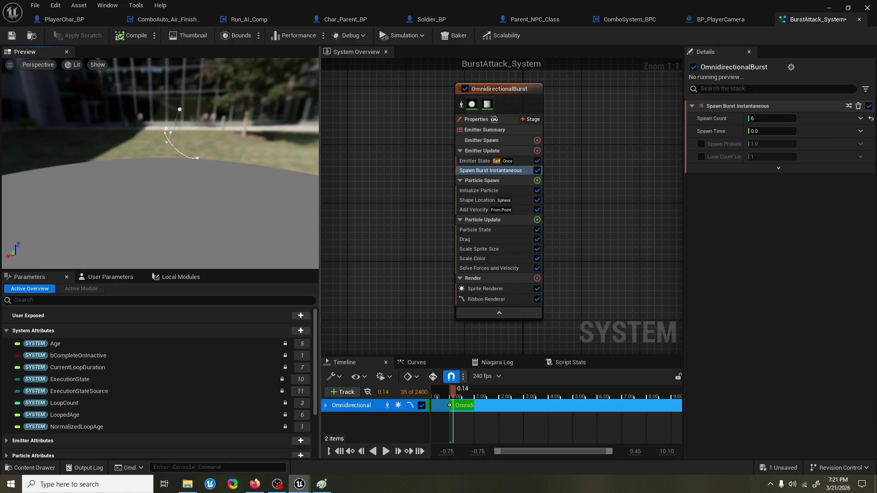
Step: Delete the emitter's Sprite Renderer so only ribbons draw
mouse_move(209, 102)
mouse_down()
mouse_move(174, 105)
mouse_move(204, 95)
mouse_up()
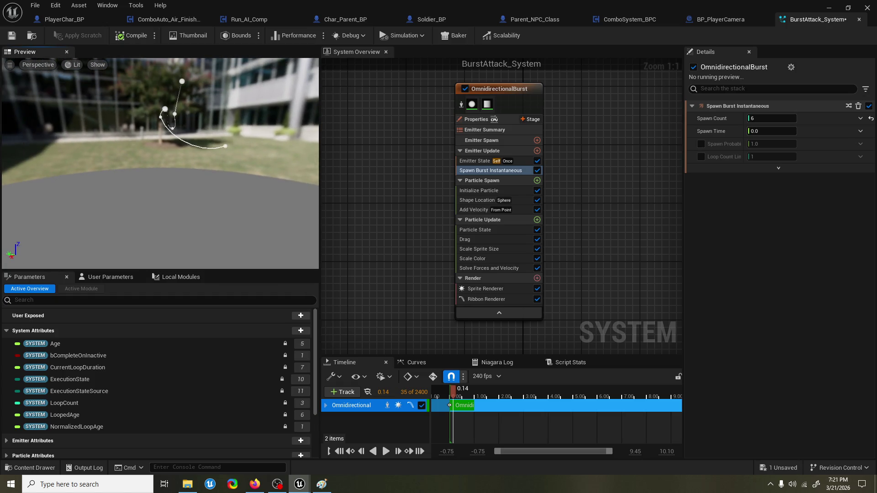
click(497, 290)
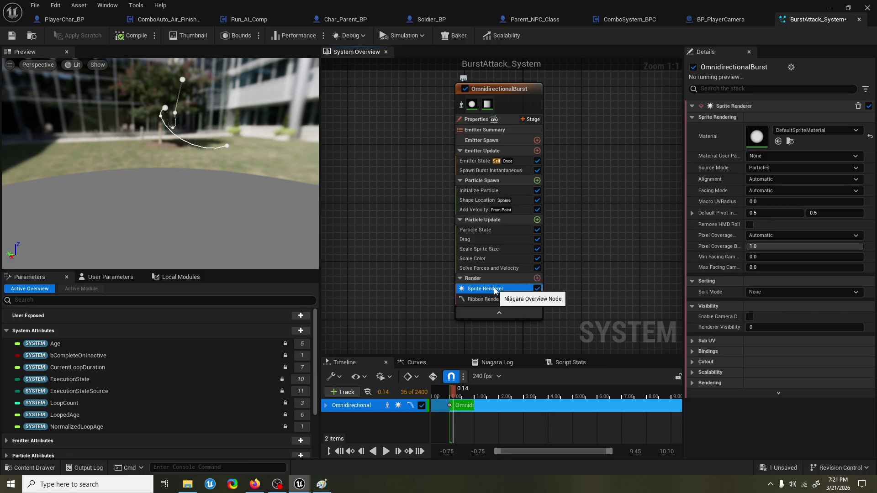
key(Delete)
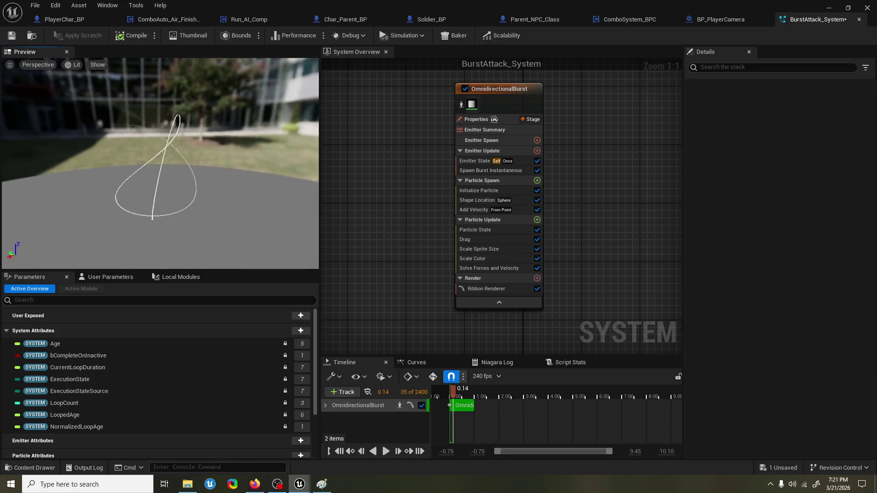
Step: Scrub the preview timeline back to around 0.07 seconds
click(456, 395)
mouse_move(456, 395)
mouse_down()
mouse_move(464, 396)
mouse_move(450, 395)
mouse_up()
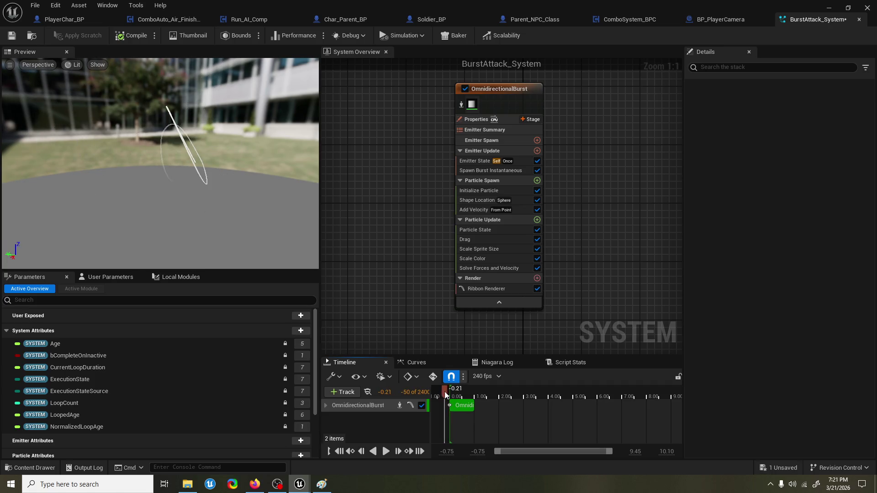
click(453, 393)
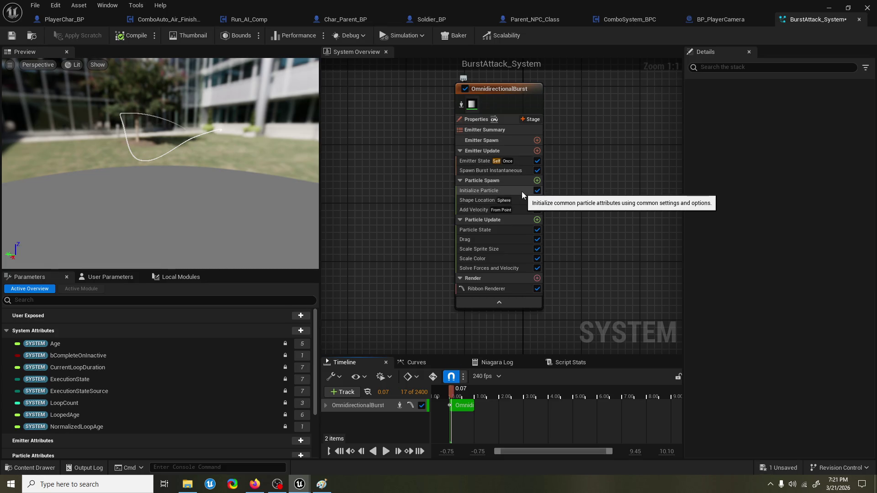
Step: Set Emitter State Loop Behavior to Multiple with Loop Count 15 and Loop Duration 0.06
click(523, 160)
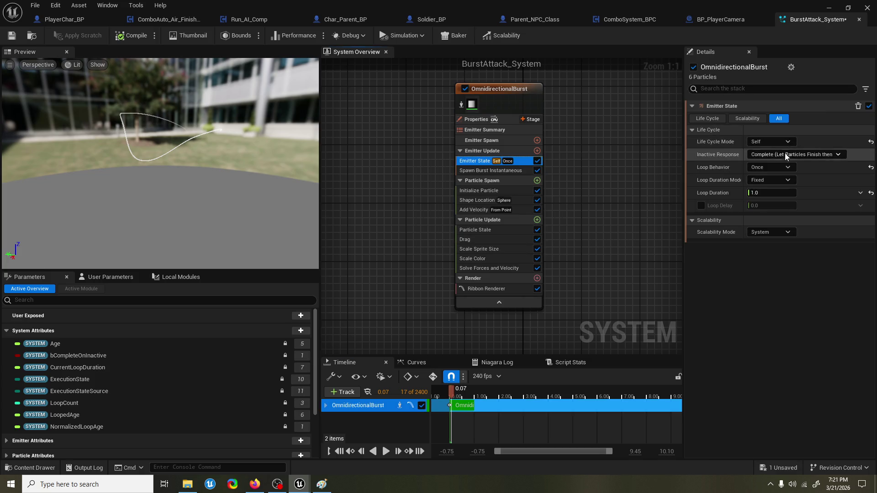
click(781, 167)
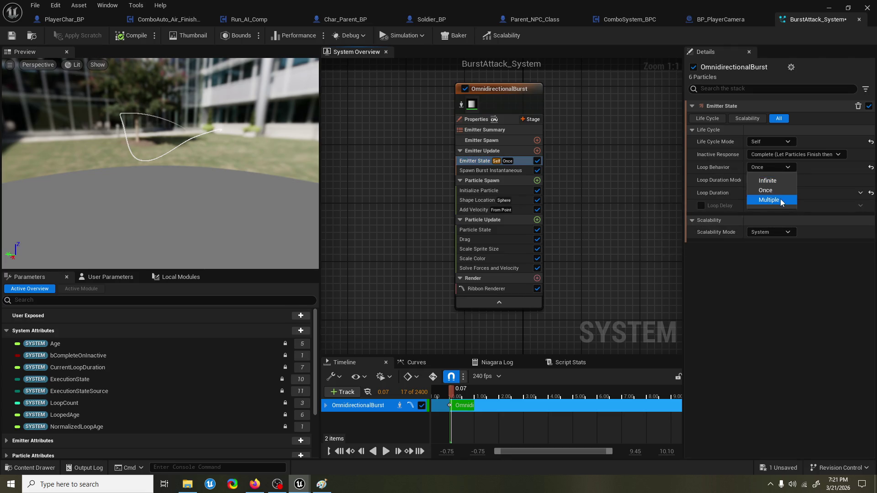
click(781, 202)
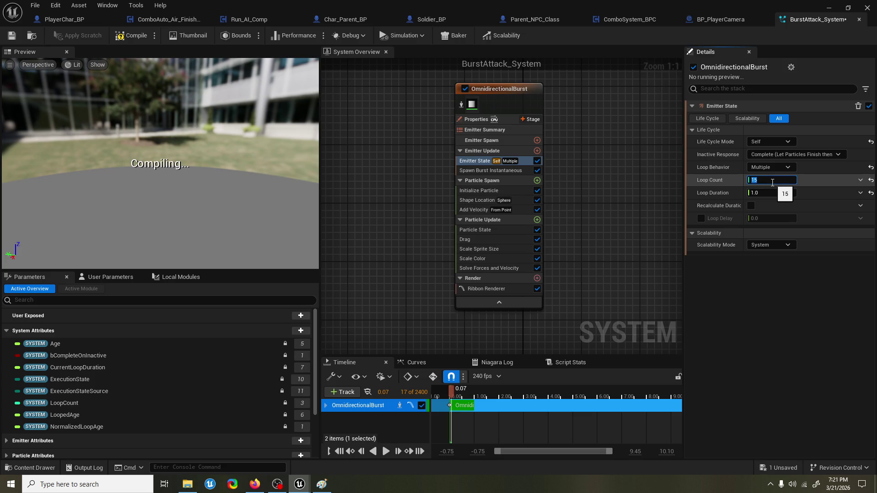
click(763, 193)
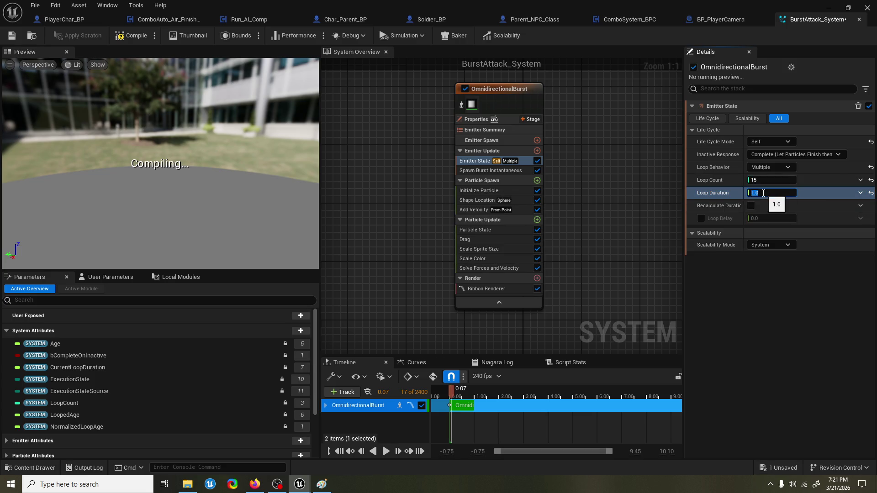
text(06)
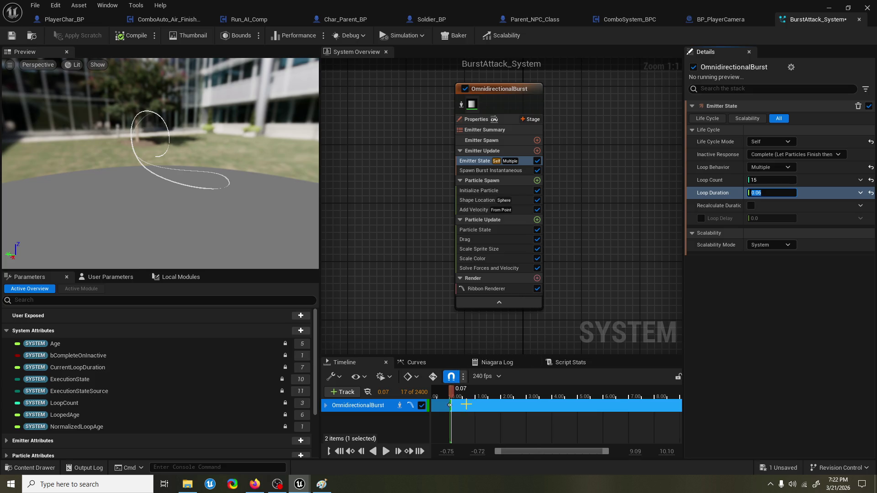
Step: Replay the looping burst in the preview from time zero
scroll(465, 405, up, 5)
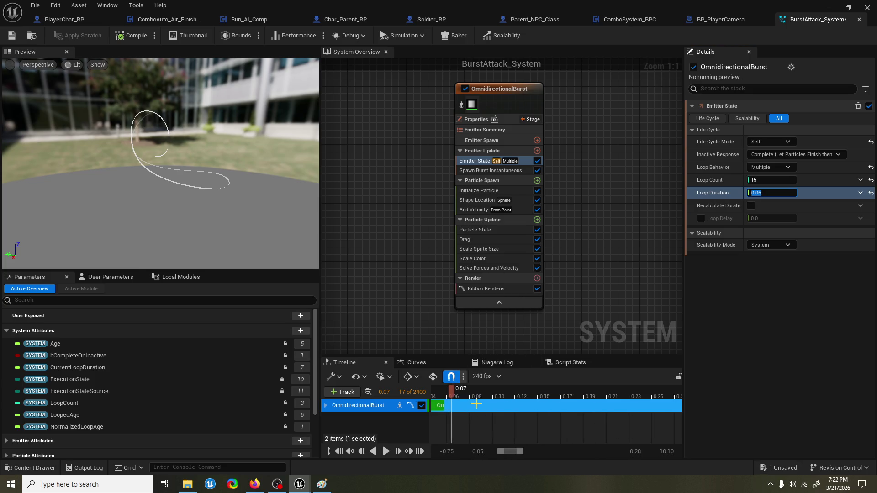
drag(510, 453, 499, 453)
click(468, 391)
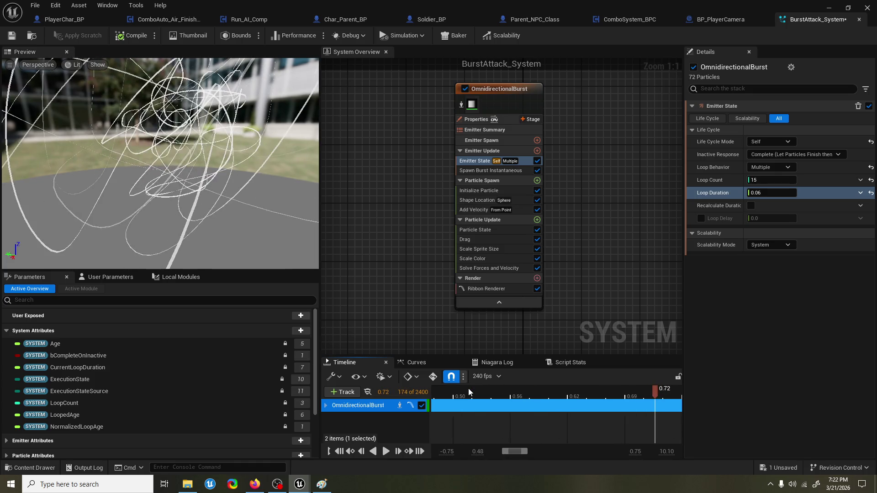
scroll(485, 401, down, 3)
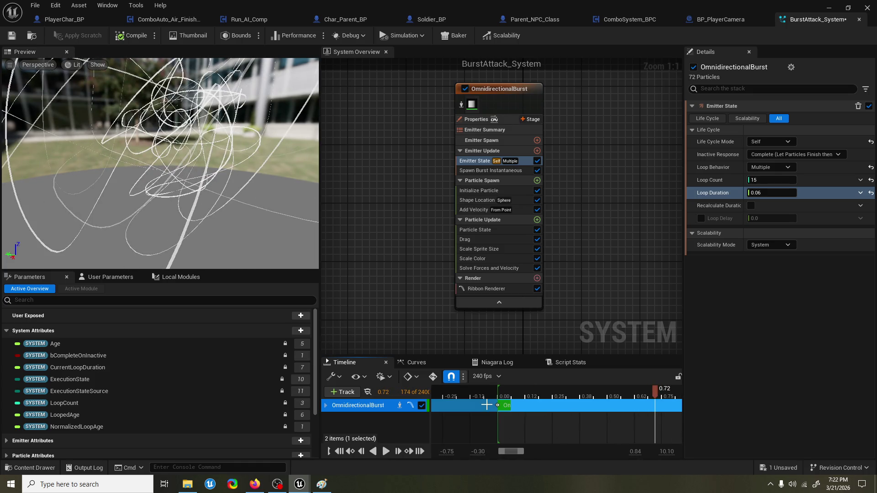
click(563, 389)
mouse_move(565, 389)
mouse_down()
mouse_move(610, 382)
mouse_move(550, 382)
mouse_up()
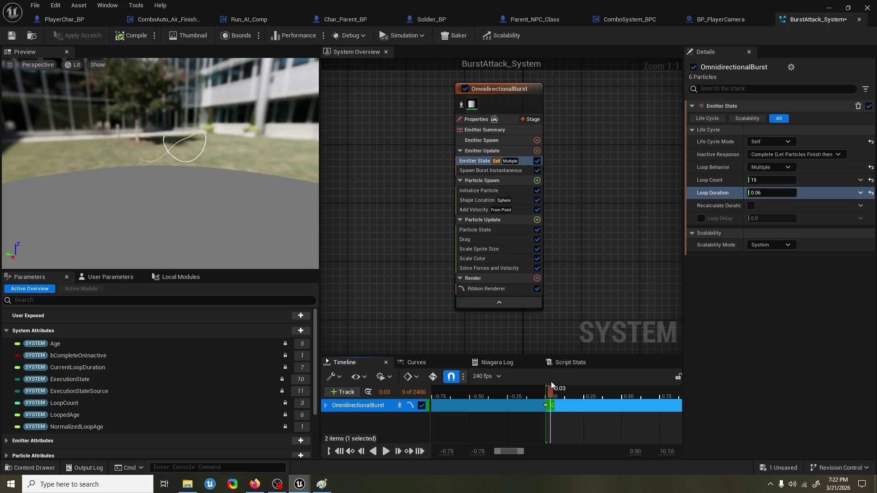
click(505, 287)
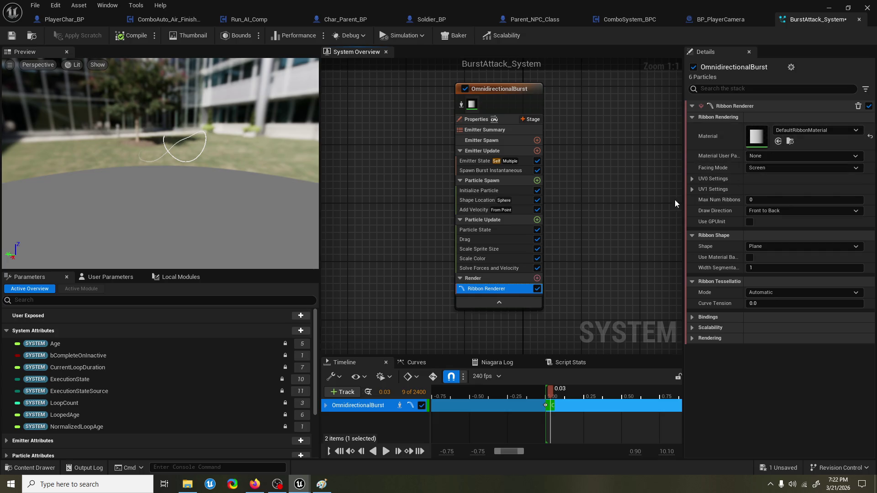
Step: Set the Ribbon Renderer's tessellation Mode to Disabled, keeping the Shape as Plane
drag(684, 196, 638, 197)
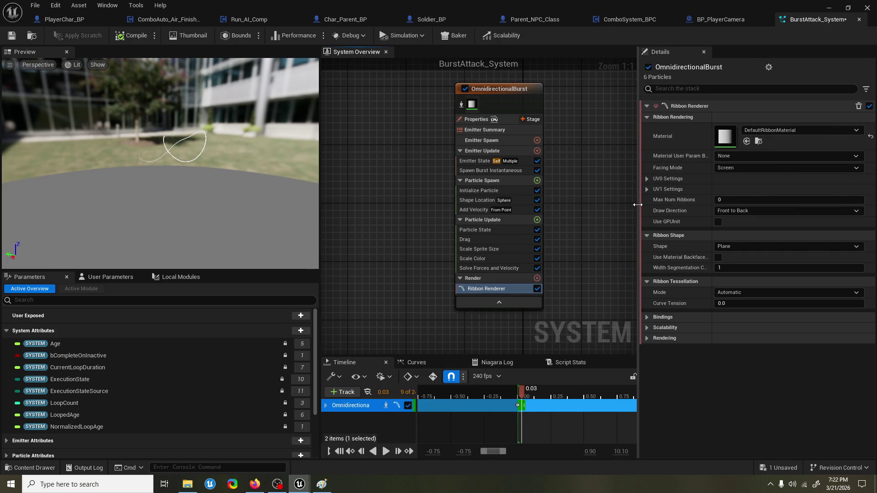
click(772, 249)
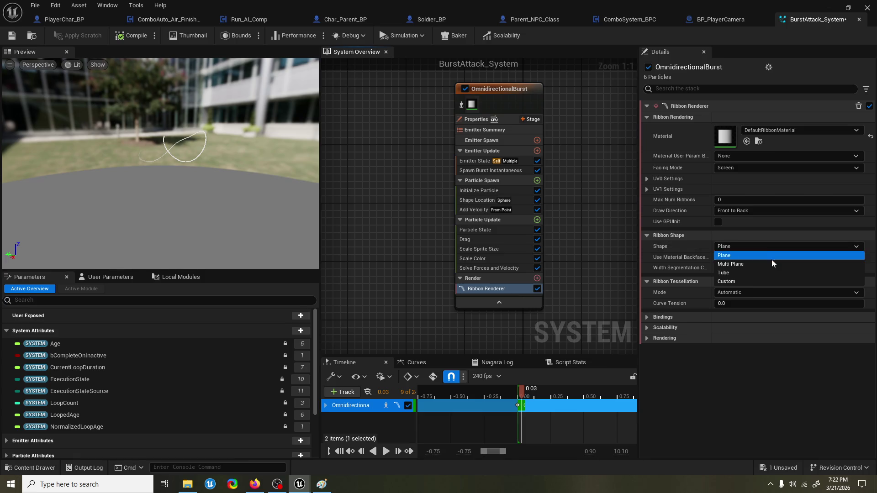
click(699, 245)
click(764, 292)
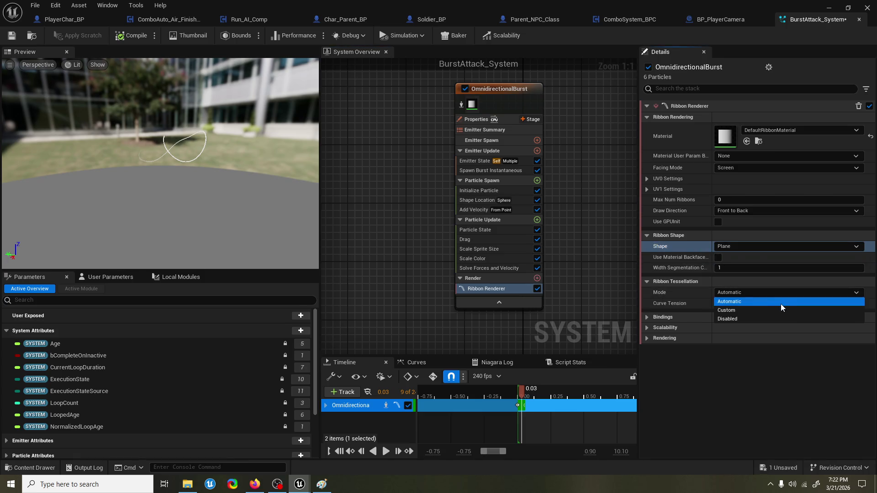
click(695, 302)
click(760, 291)
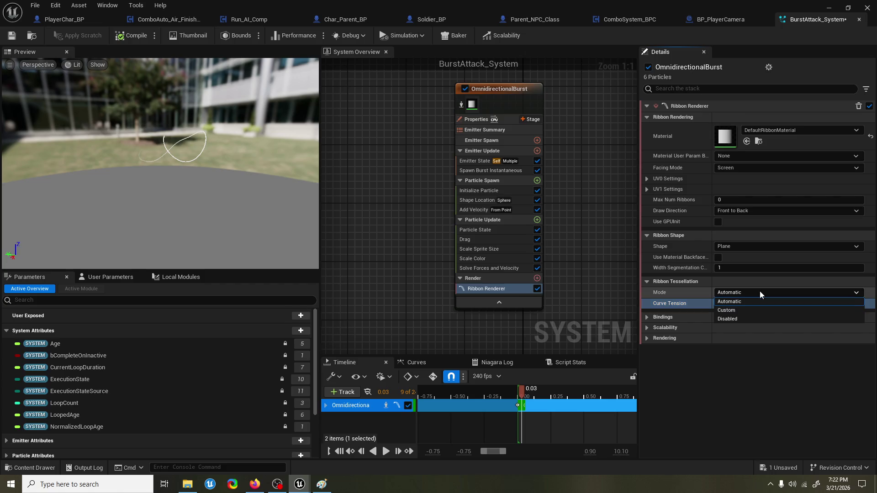
click(759, 318)
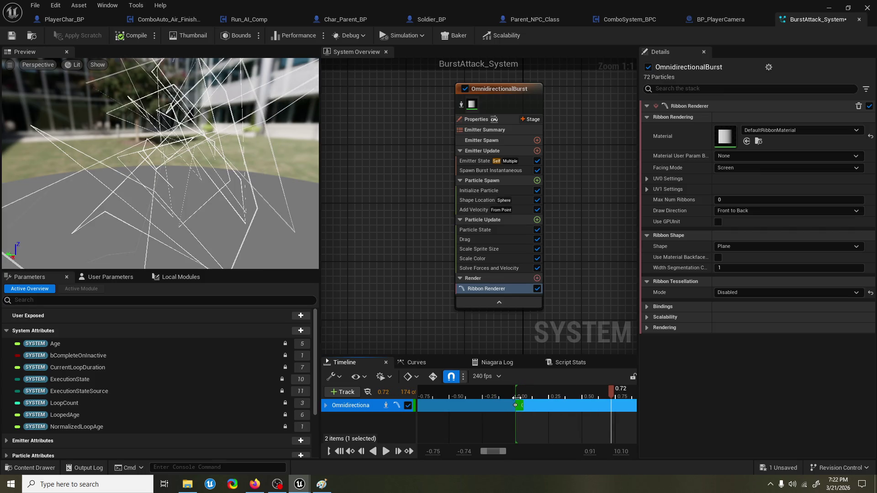
click(475, 160)
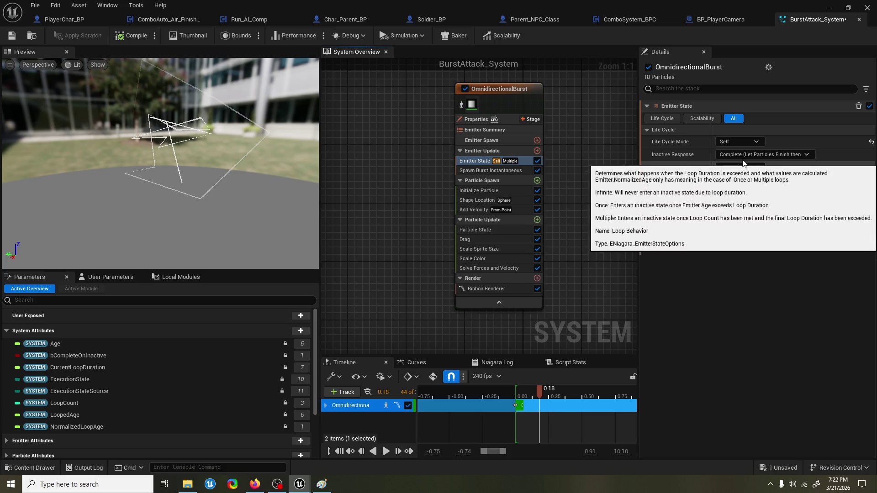
Step: Set OmnidirectionalBurst's Loop Behavior to Once and Spawn Burst Instantaneous count from 6 to 15
click(744, 145)
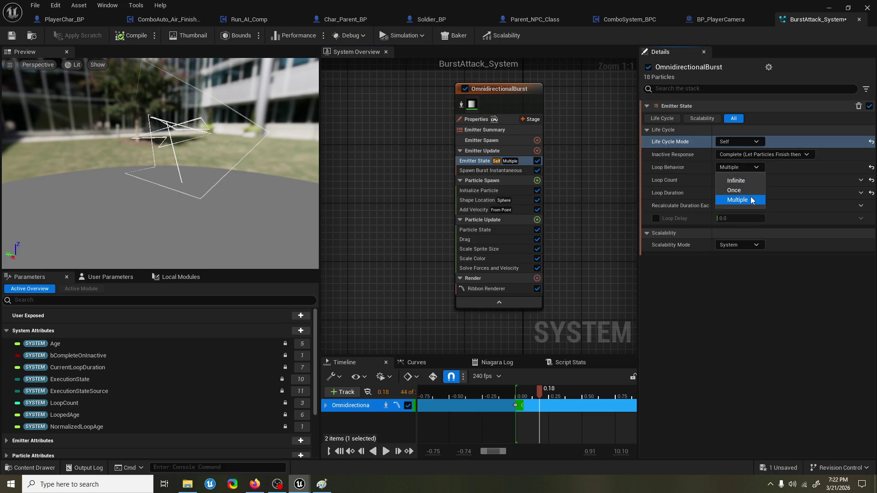
mouse_move(539, 393)
mouse_down()
mouse_move(502, 394)
mouse_move(548, 387)
mouse_move(513, 389)
mouse_up()
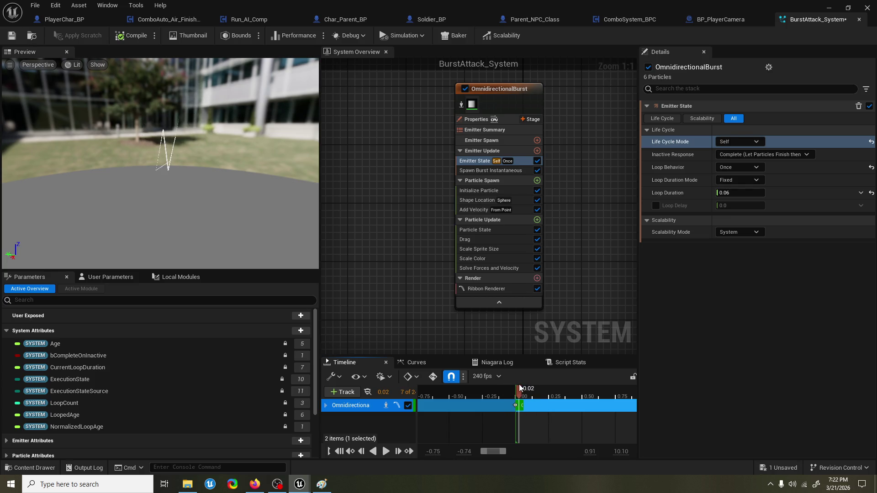
click(499, 170)
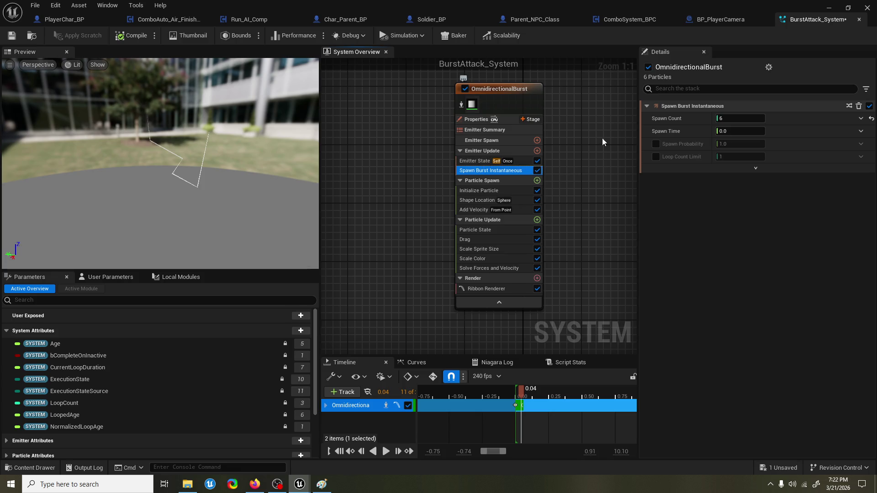
click(758, 120)
text(15)
key(Return)
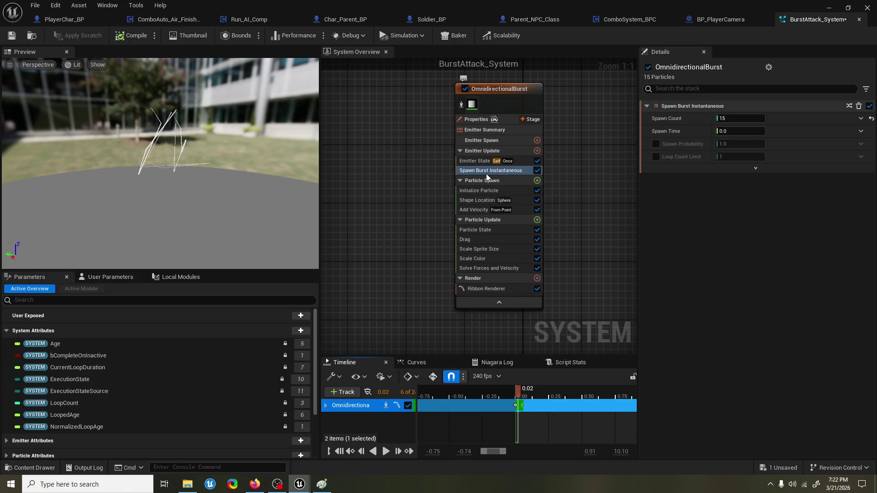
click(480, 192)
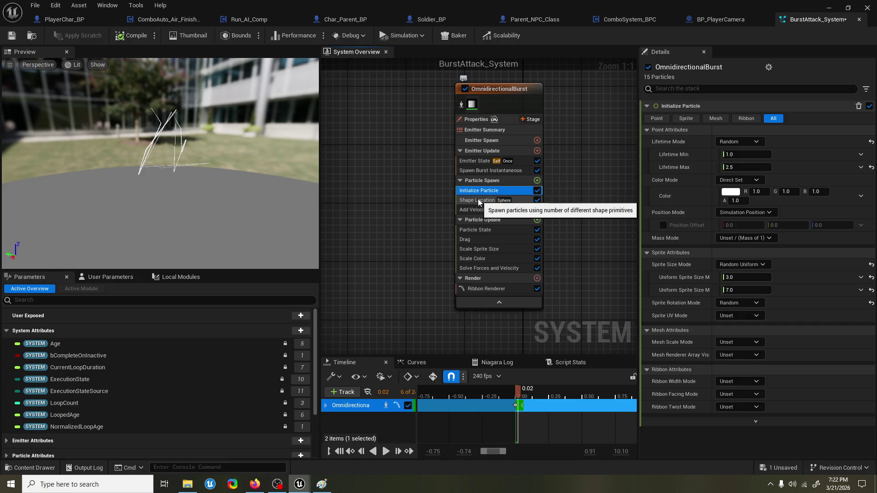
Step: Delete the Scale Color module from the emitter stack
drag(214, 142, 114, 145)
mouse_move(528, 397)
mouse_down()
mouse_move(514, 396)
mouse_move(577, 396)
mouse_move(516, 391)
mouse_up()
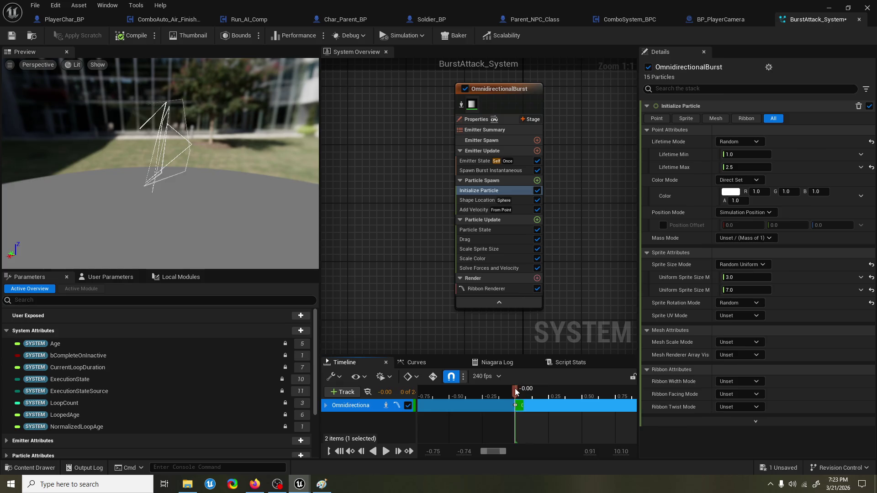
click(474, 161)
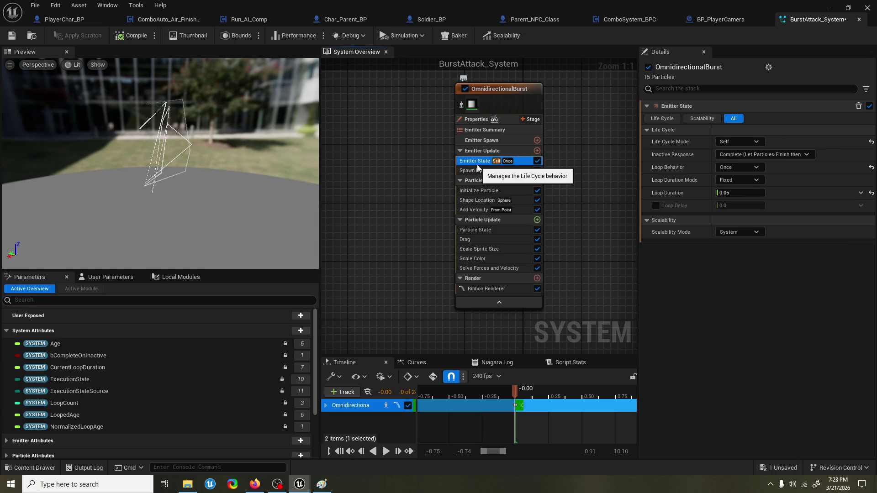
scroll(503, 232, up, 4)
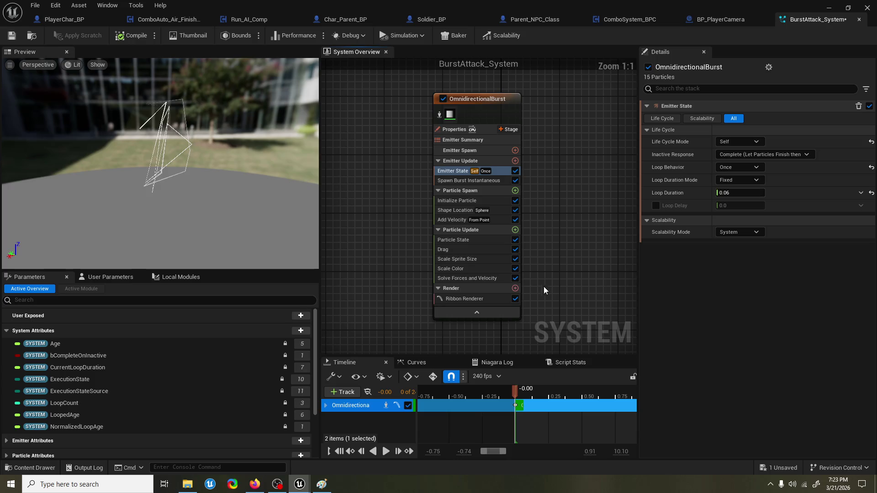
click(479, 270)
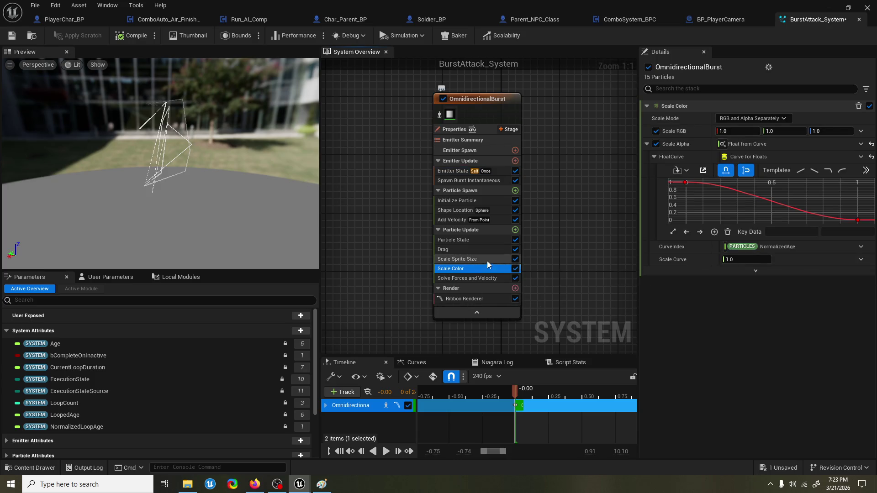
key(Delete)
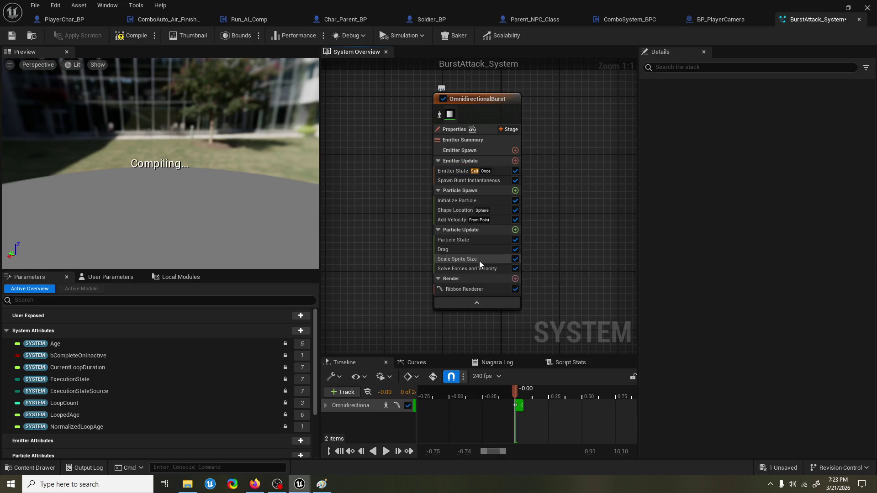
Step: Delete the Spawn Burst Instantaneous module from the emitter stack
click(479, 261)
drag(517, 390, 529, 395)
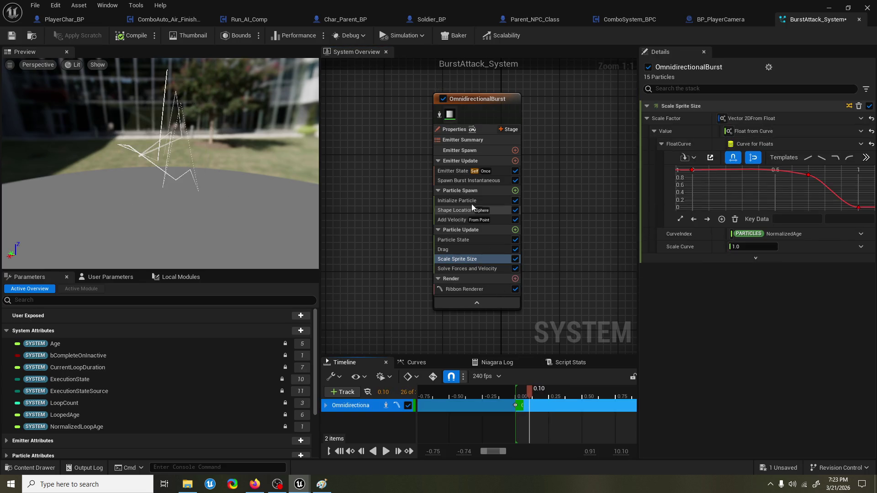
click(469, 202)
click(467, 181)
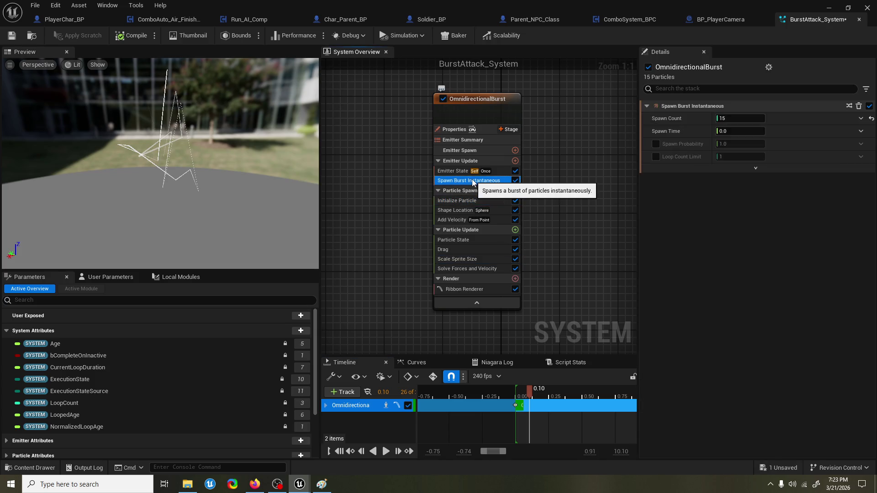
key(Delete)
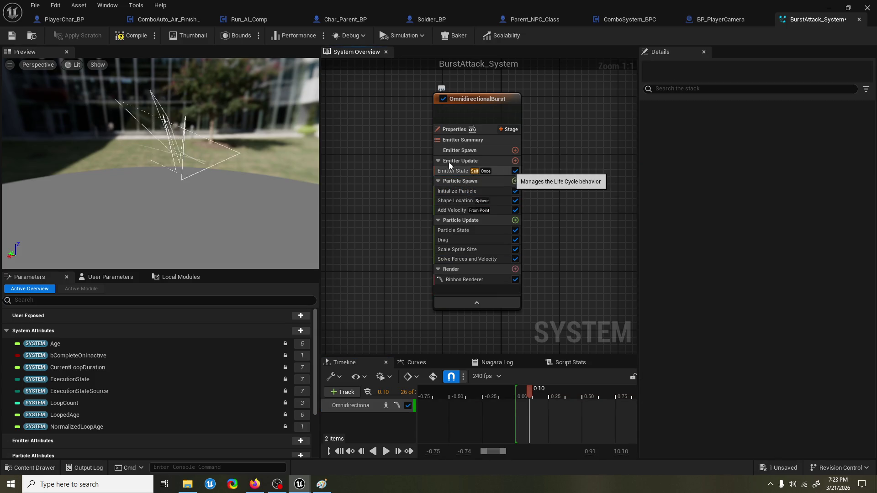
Step: Add a Spawn Rate module to Emitter Update via a 'spawn' search and edit its rate value
click(515, 161)
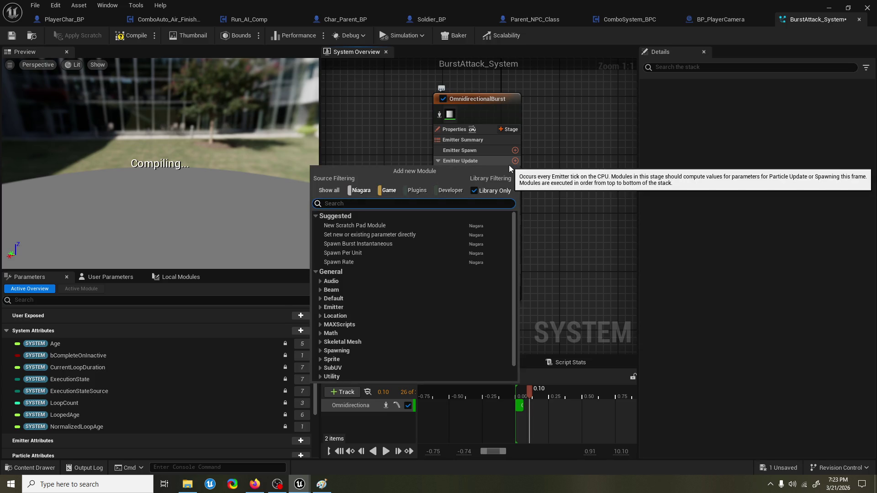
text(spawn)
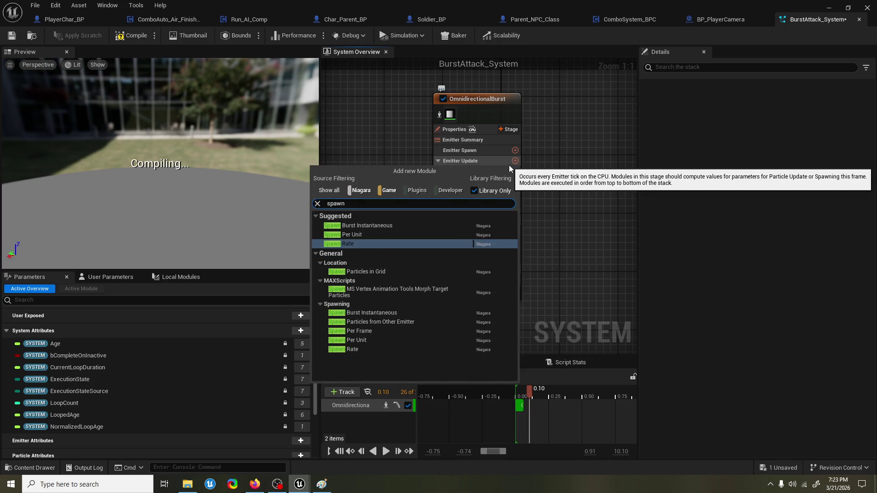
click(402, 243)
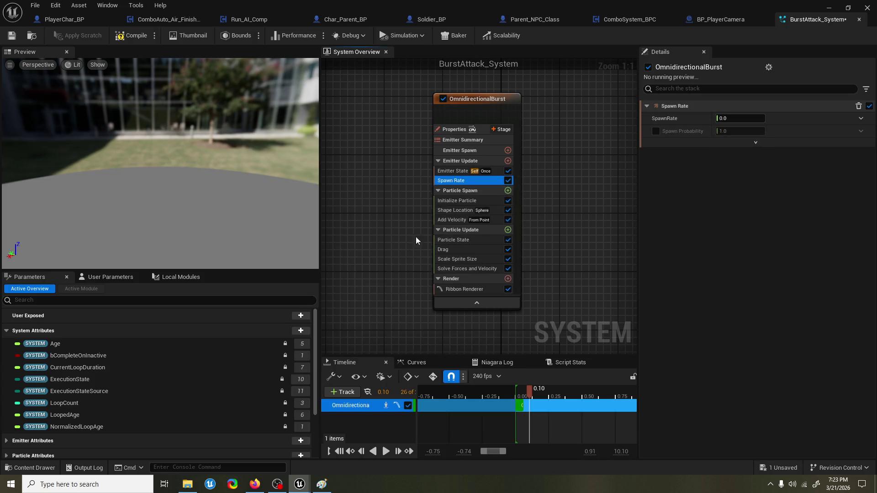
click(740, 119)
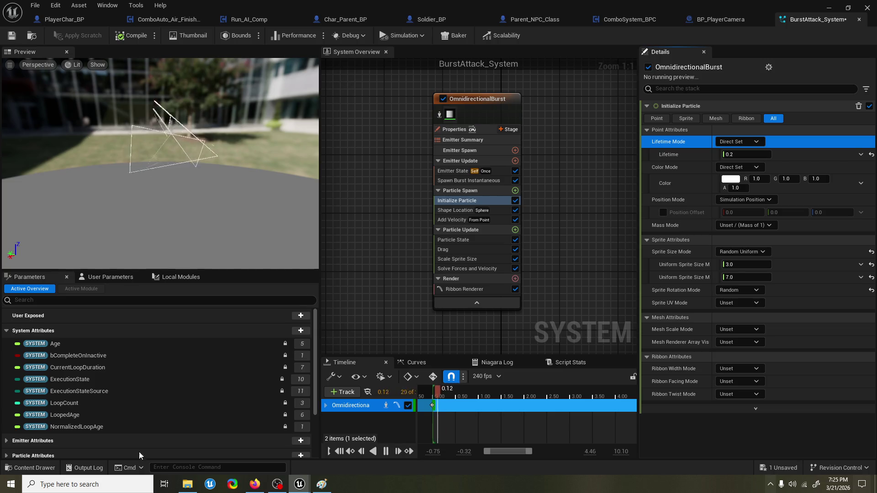
key(super)
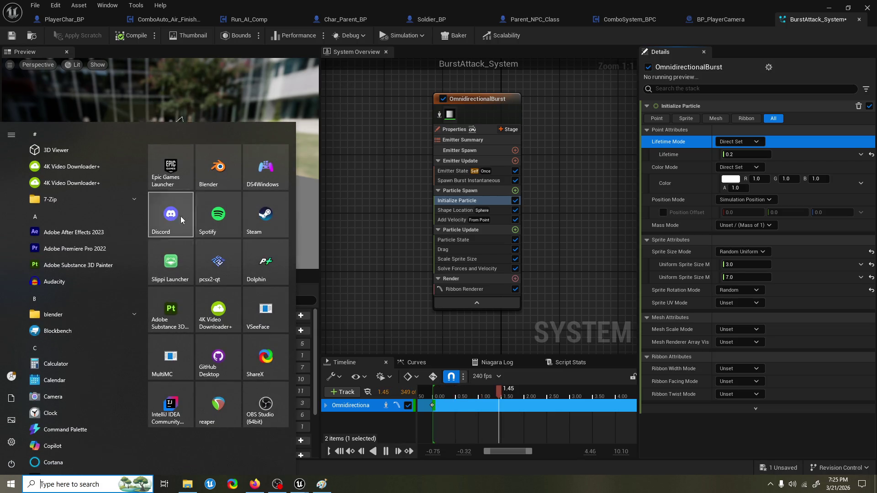
click(168, 216)
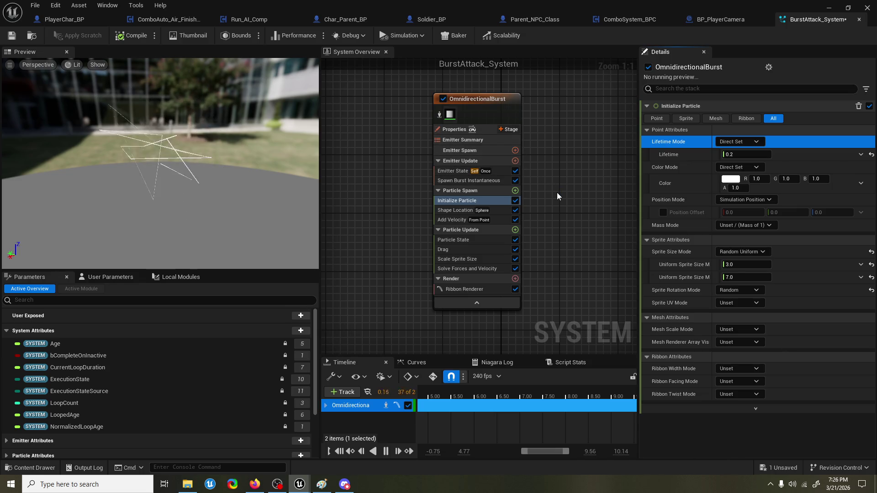
drag(571, 188, 493, 199)
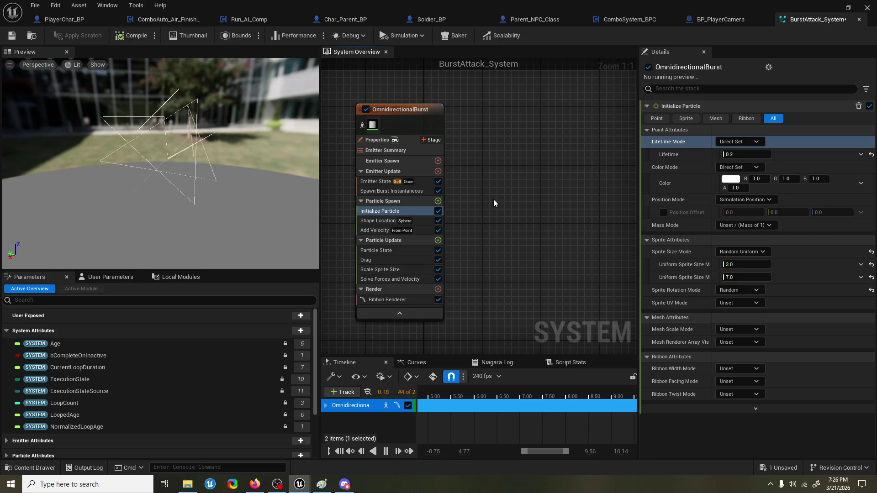
mouse_move(494, 200)
mouse_down()
mouse_move(526, 207)
mouse_move(507, 223)
mouse_move(527, 216)
mouse_up()
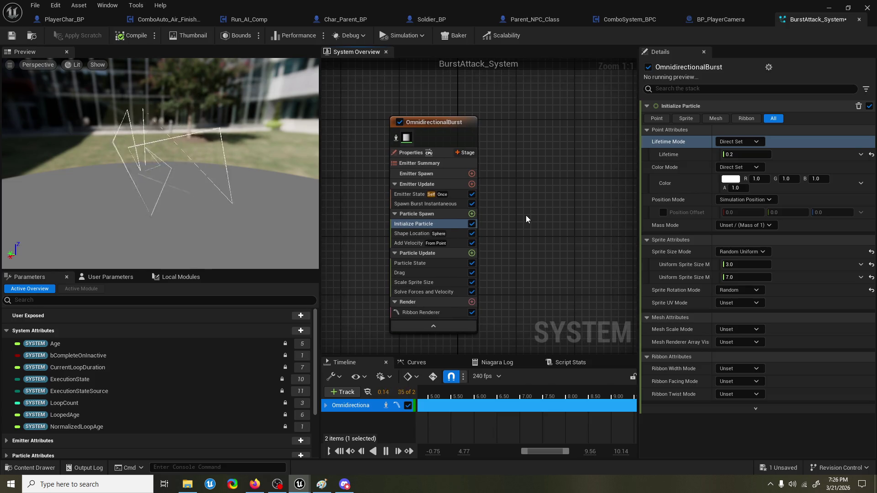
drag(256, 182, 233, 185)
Step: Switch Shape Location's primitive to Cone, back to Sphere, and adjust Sphere Surface Distribution
click(411, 232)
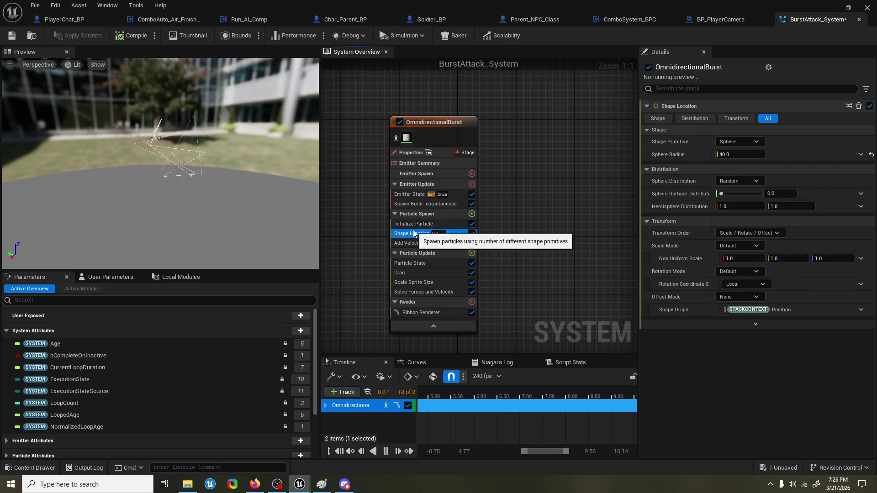
click(740, 141)
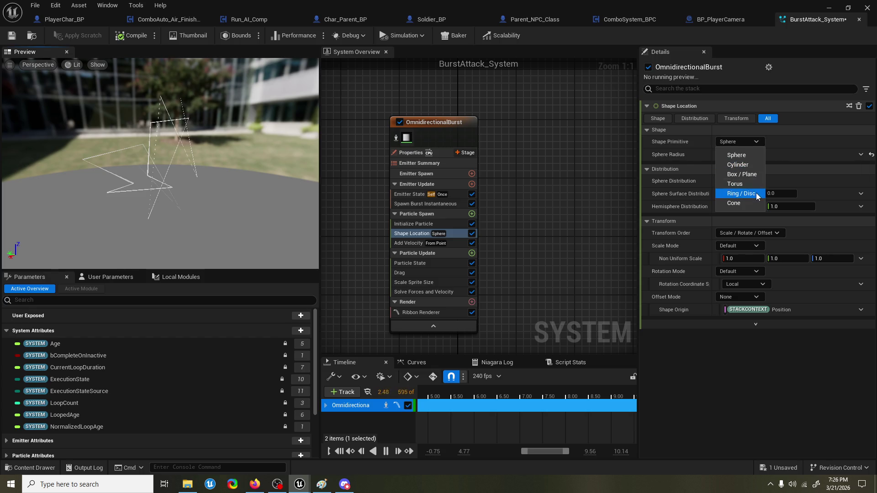
click(753, 204)
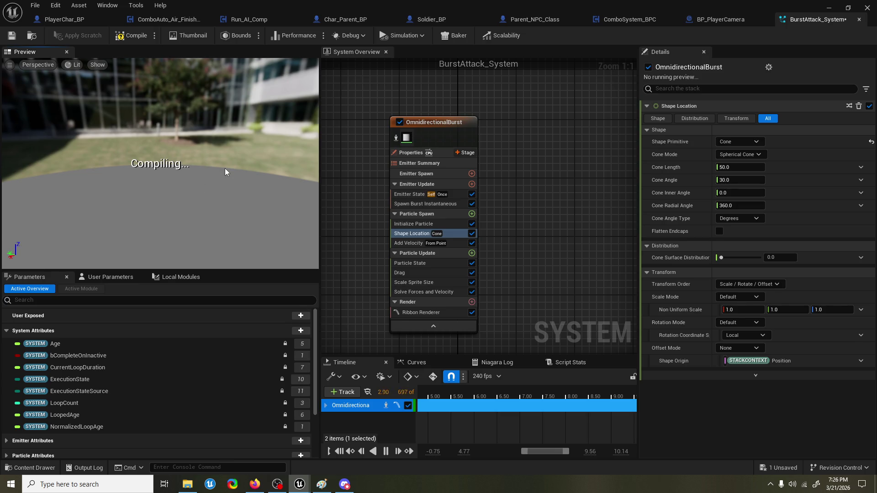
drag(226, 170, 213, 177)
click(745, 148)
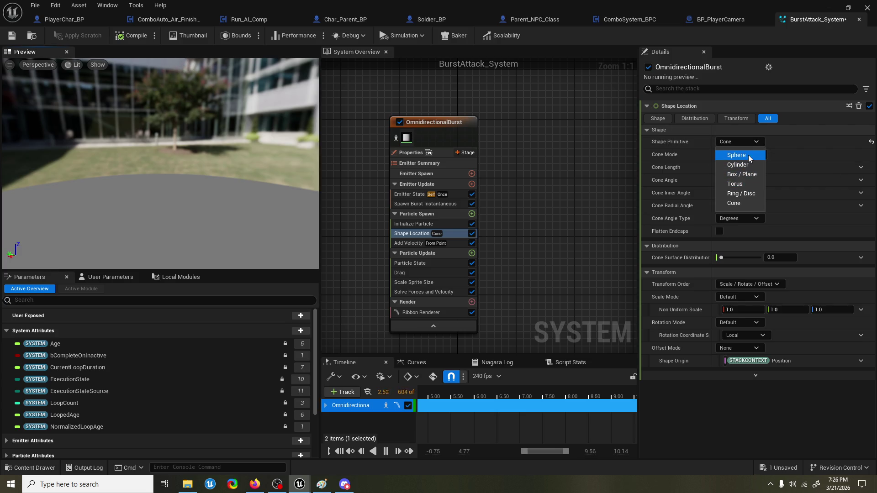
click(749, 156)
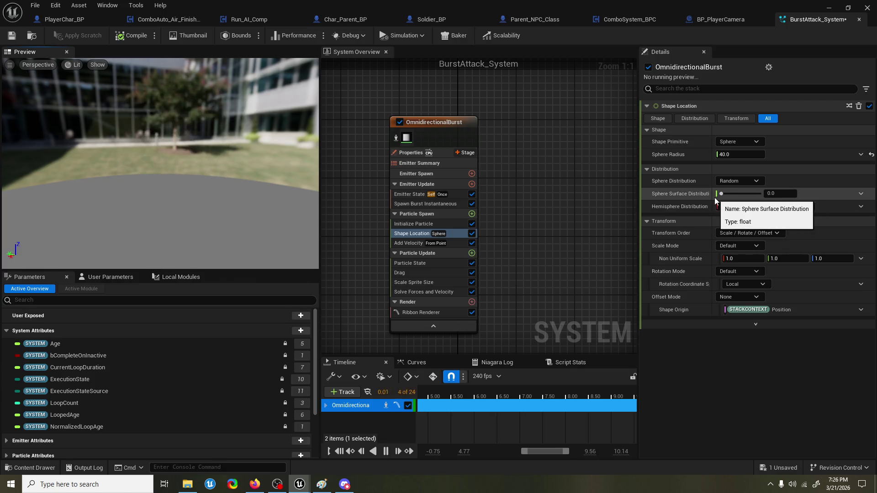
mouse_move(730, 197)
mouse_down()
mouse_move(746, 194)
mouse_move(706, 198)
mouse_up()
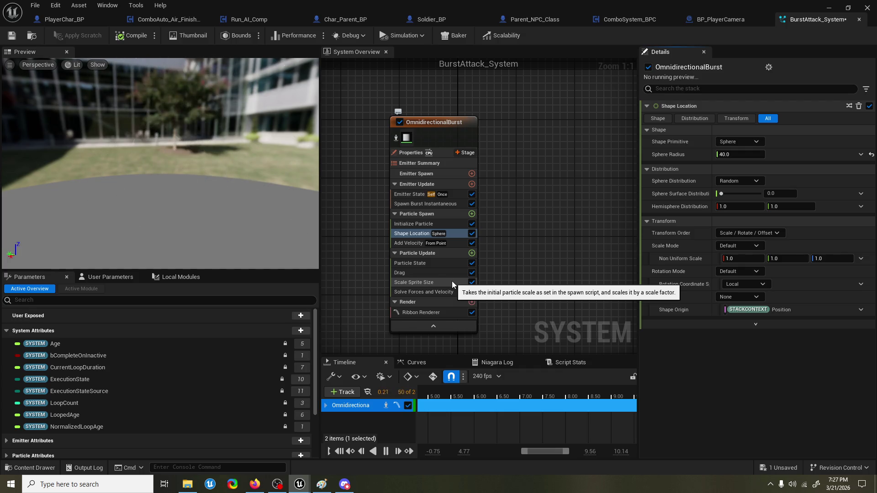
Step: Delete Scale Sprite Size, then review the Particle State and Drag module settings
click(452, 283)
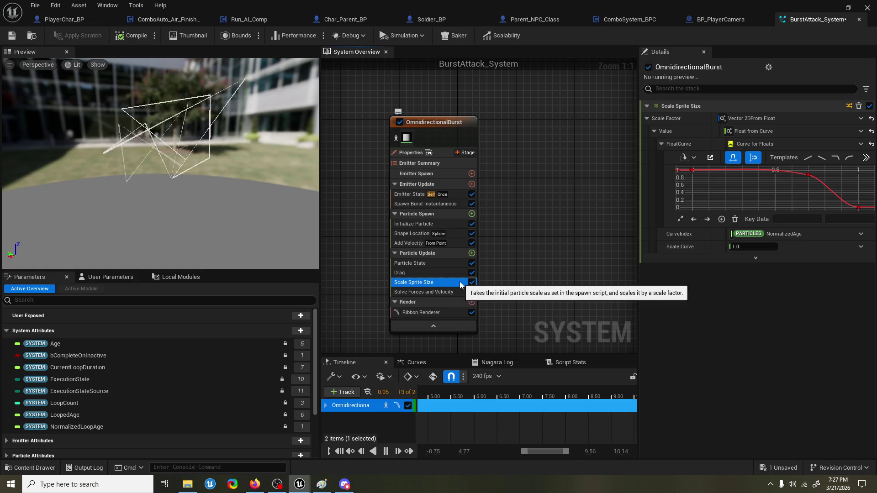
key(Delete)
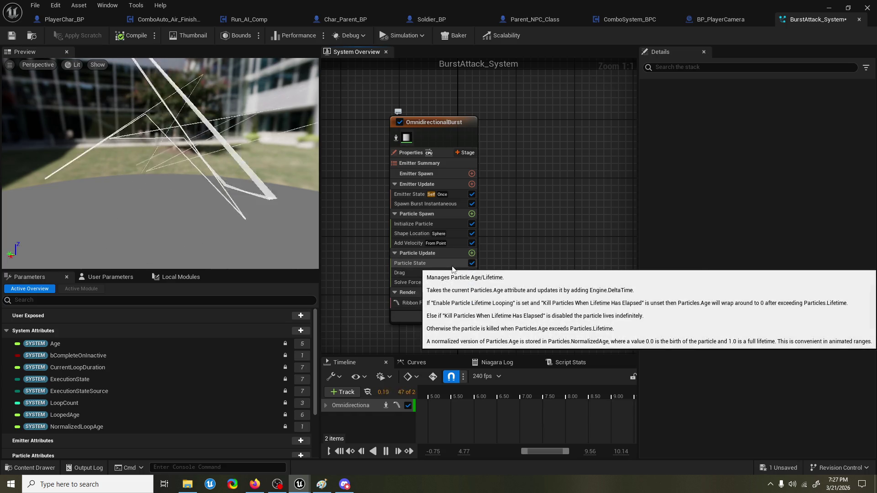
click(452, 264)
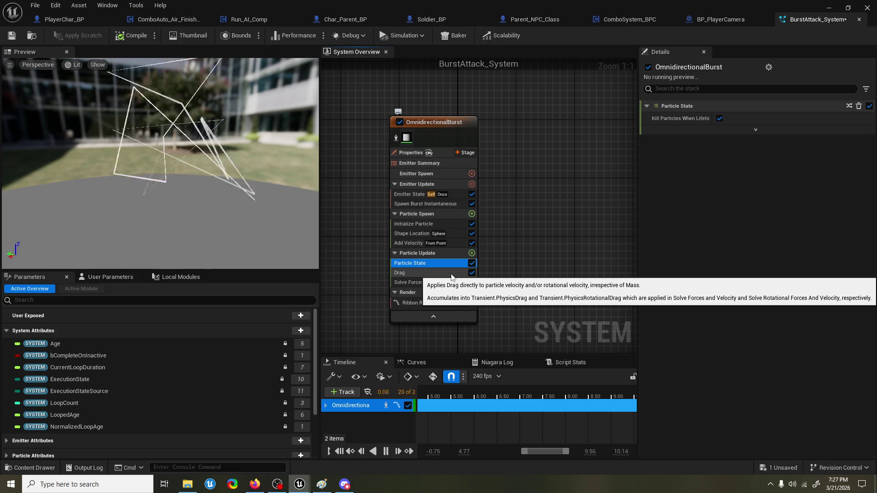
click(451, 274)
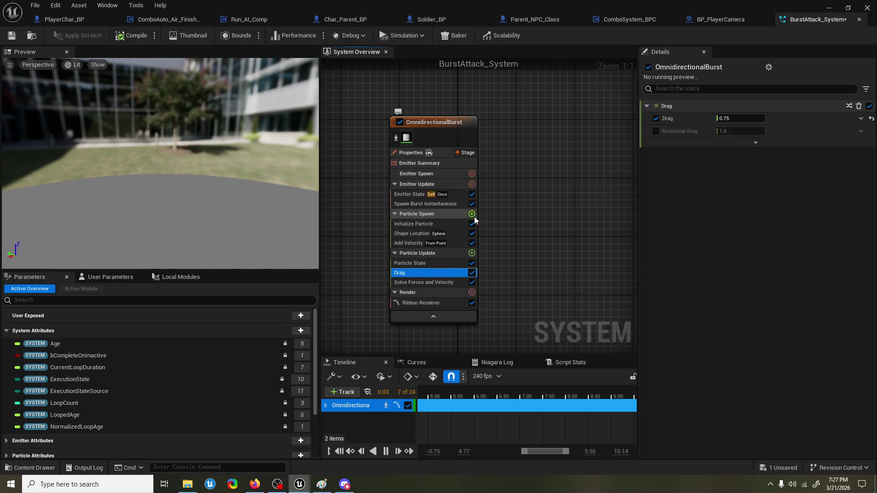
Step: Search Particle Update's module list for 'color' to find Scale Color, after trying 'ribbon' and 'opac'
click(472, 253)
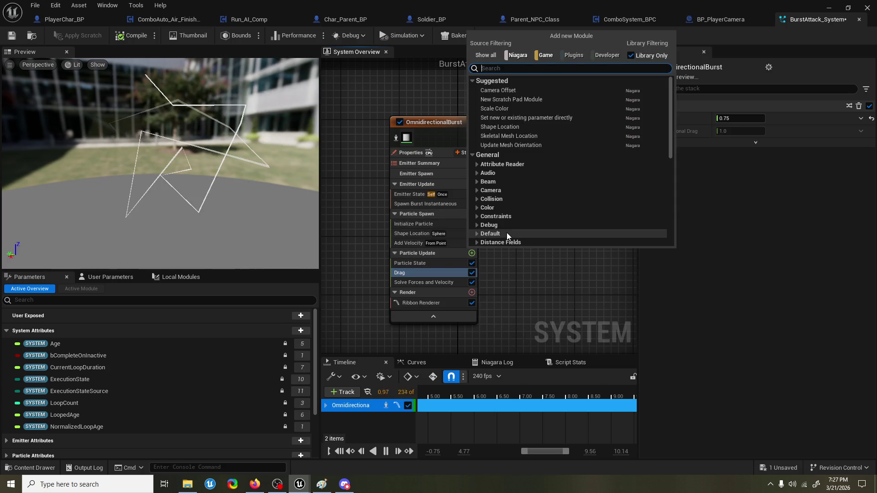
text(ribbon)
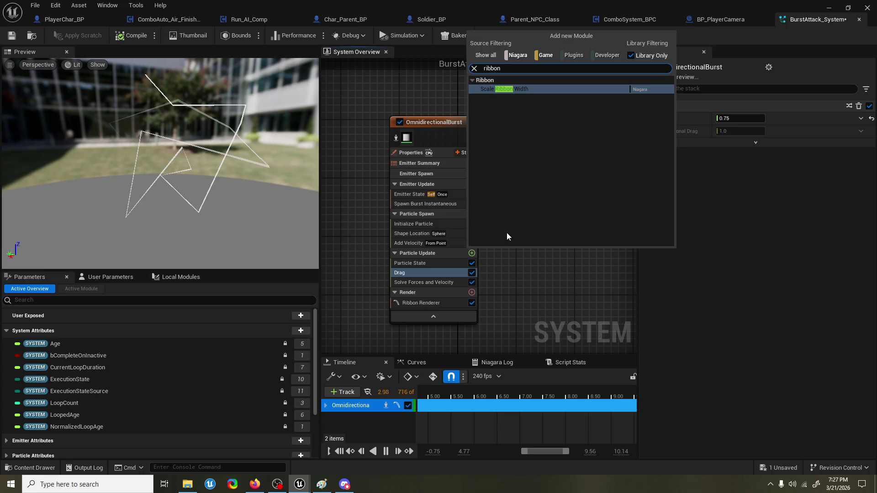
key(BackSpace)
key(BackSpace)
key(BackSpace)
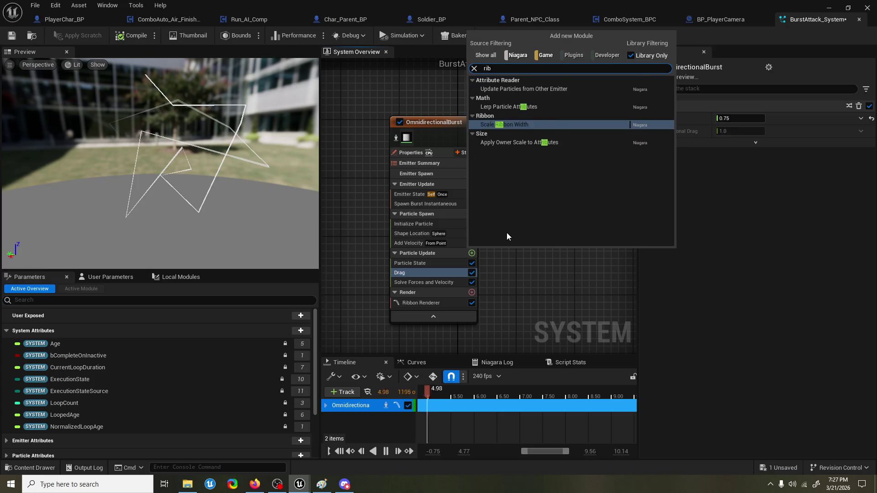
text(opac)
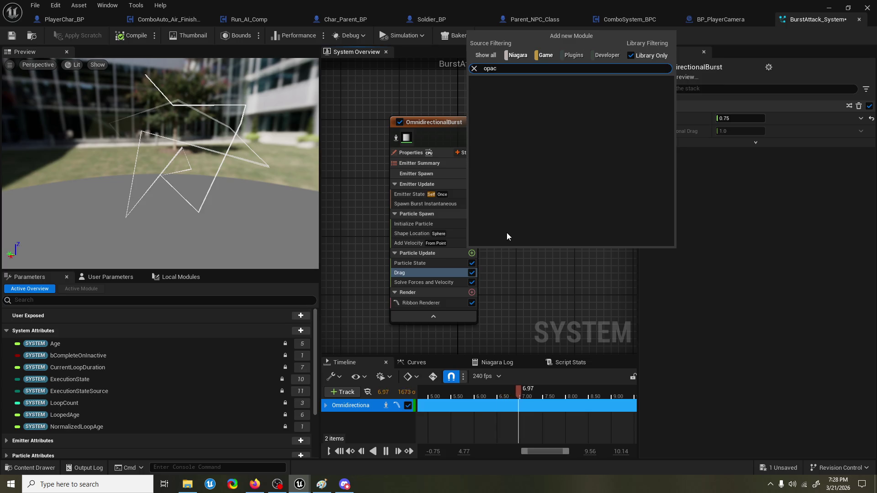
key(BackSpace)
key(BackSpace)
key(BackSpace)
text(color)
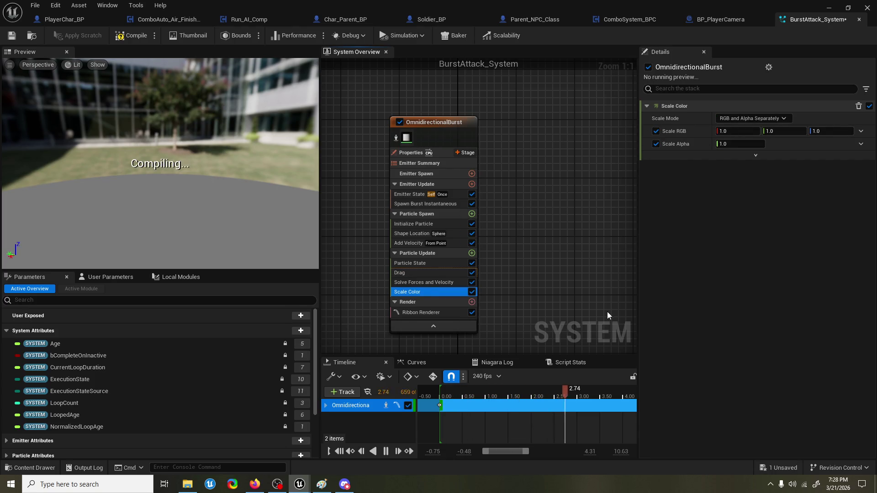
Step: Keep Scale Mode as RGB and Alpha Separately and drive Scale Alpha with Float from Curve
click(740, 119)
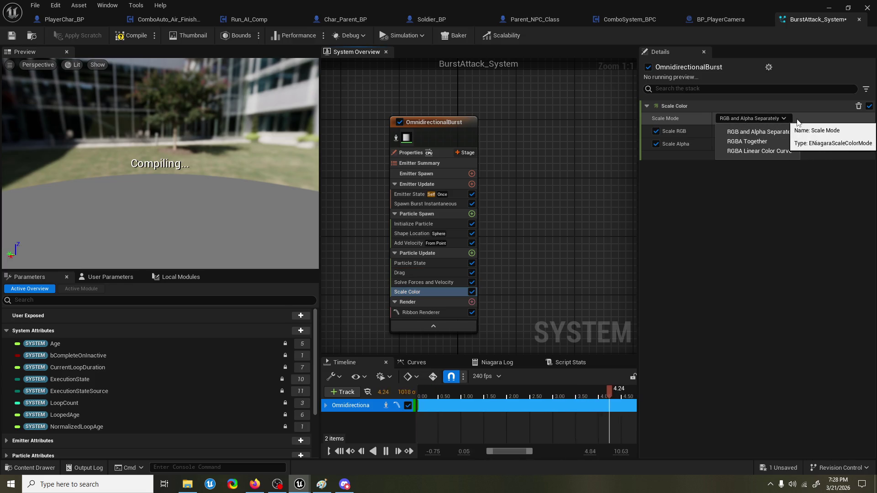
click(717, 207)
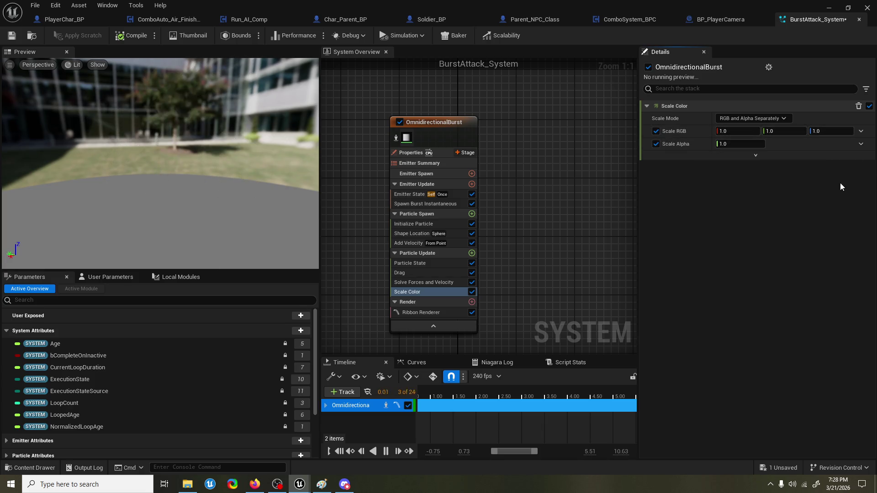
click(860, 146)
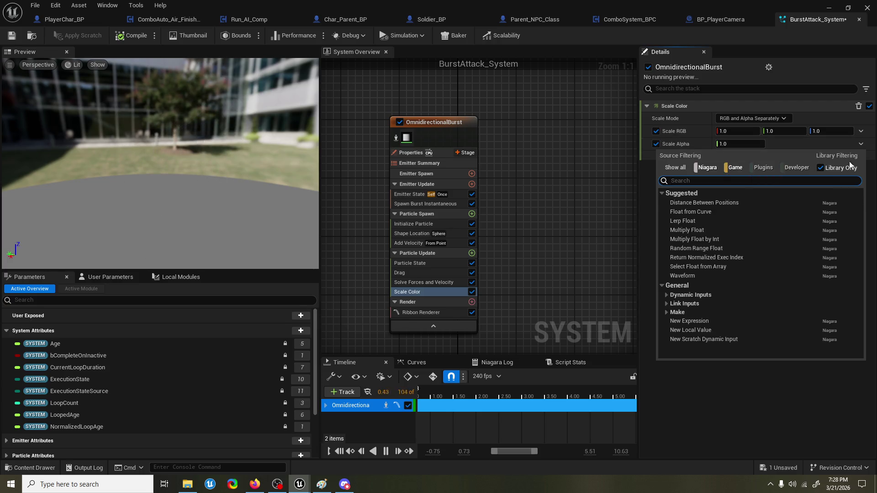
text(float from curve)
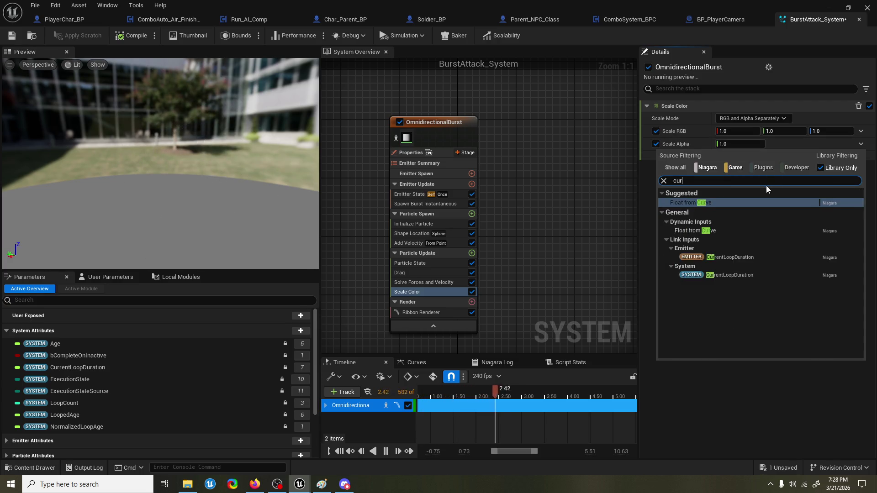
key(Return)
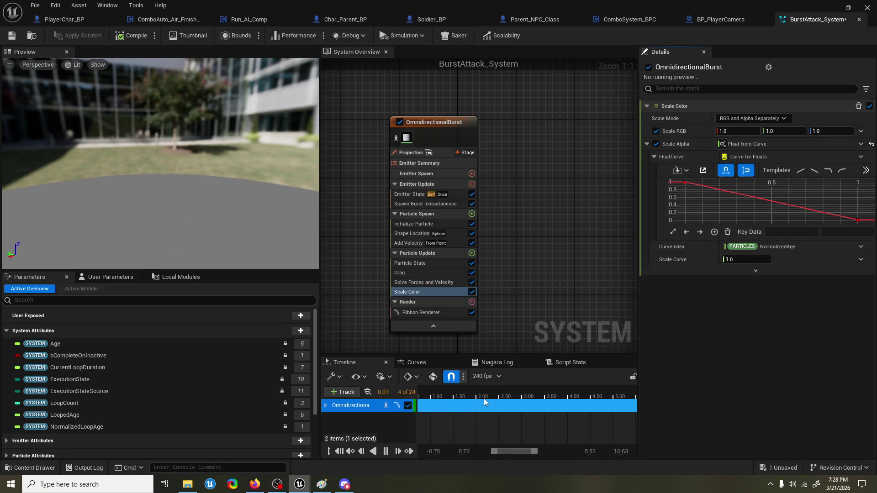
drag(511, 451, 484, 451)
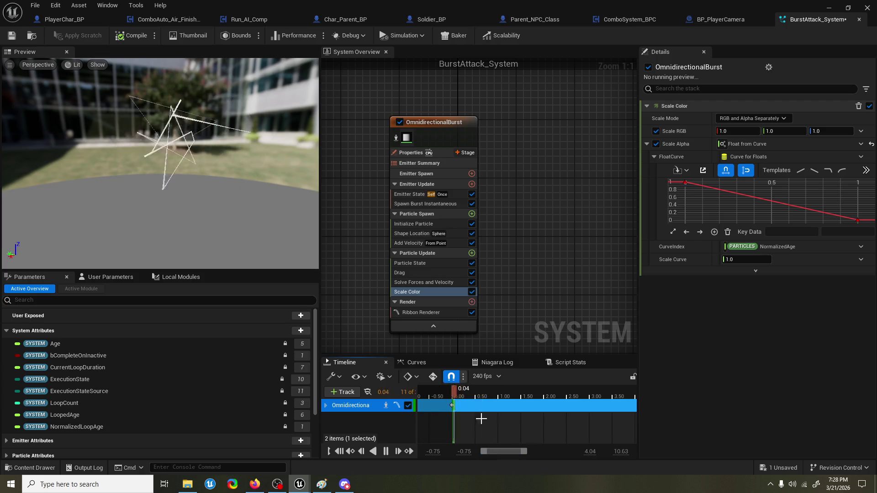
scroll(450, 406, up, 10)
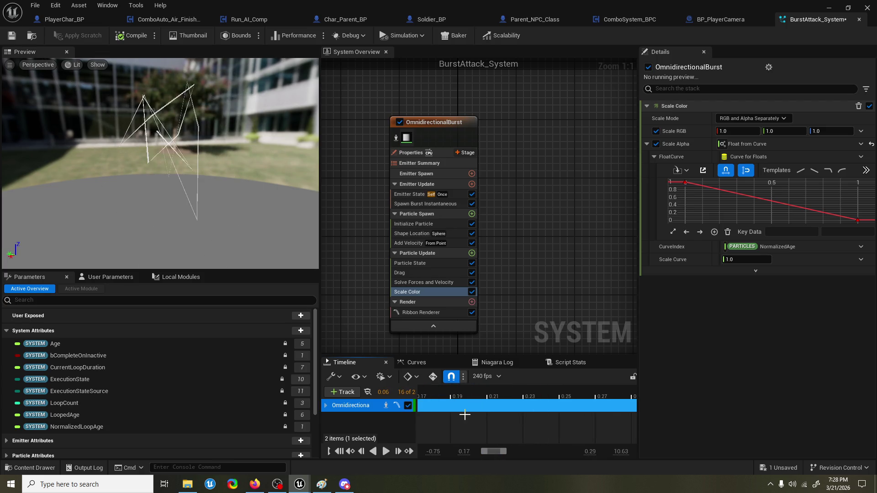
scroll(503, 423, left, 5)
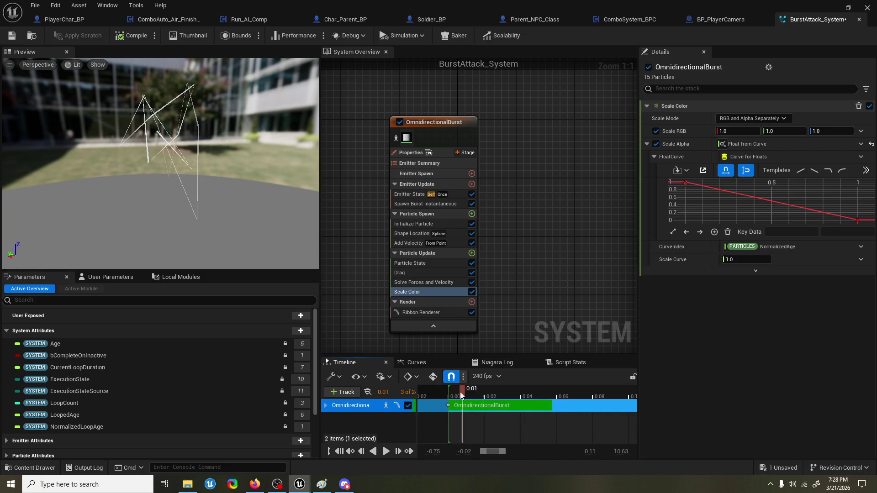
Step: Set Emitter State Loop Duration to 0.2, then scrub and play the burst preview
click(418, 196)
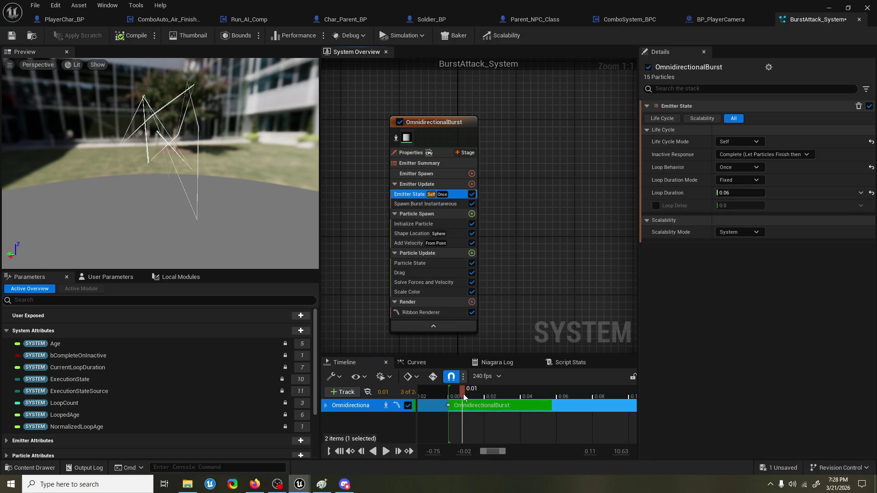
click(745, 193)
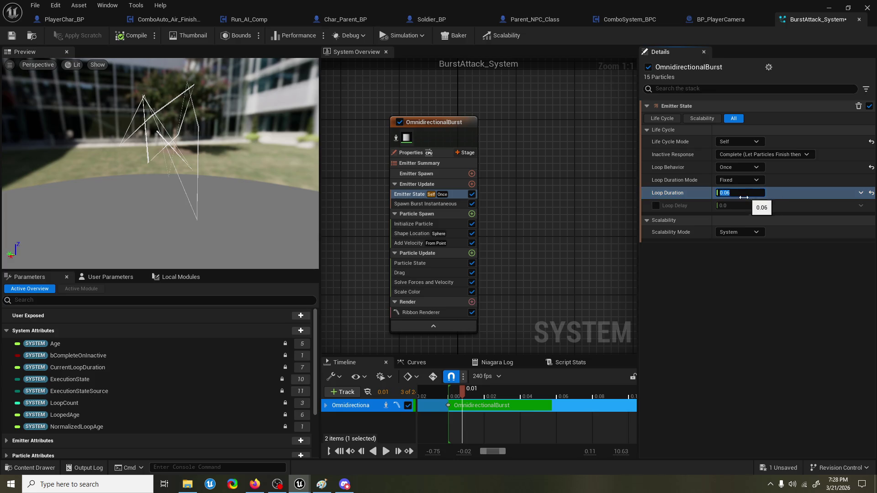
text(0.2)
key(Return)
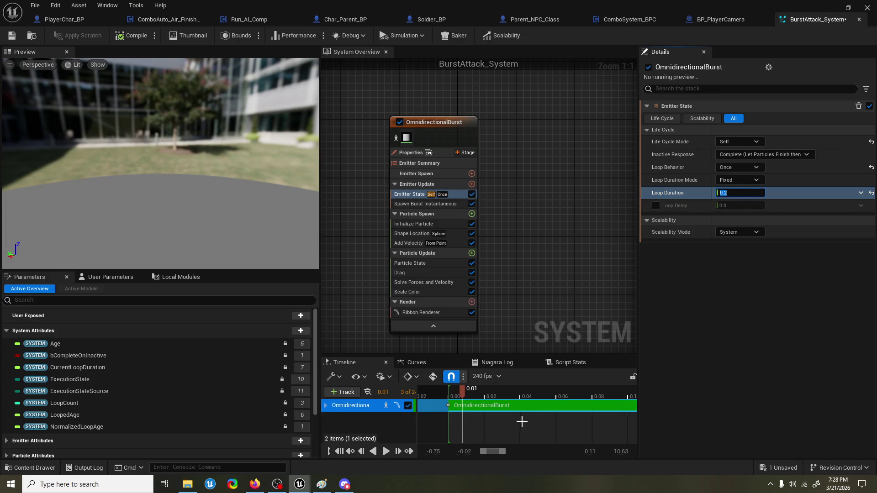
drag(474, 391, 544, 394)
key(space)
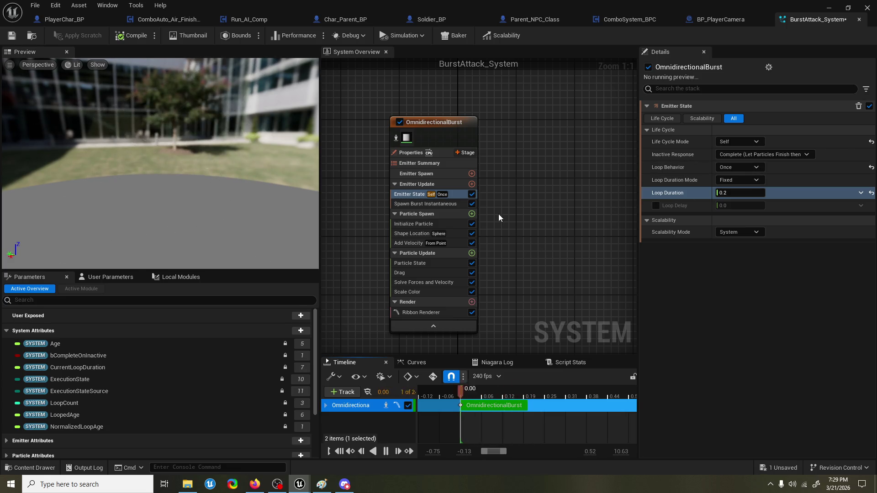
Step: Set Scale RGB to Vector from Float, with its Value driven by Float from Curve
click(445, 292)
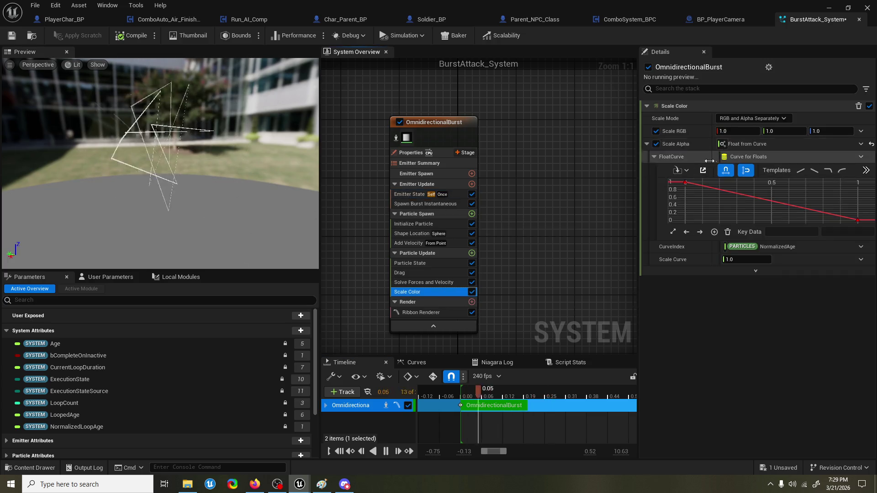
click(646, 143)
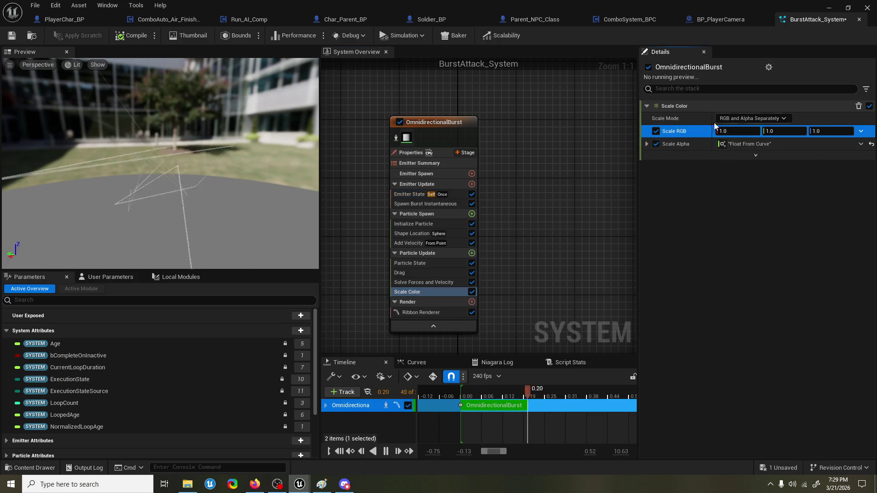
click(861, 131)
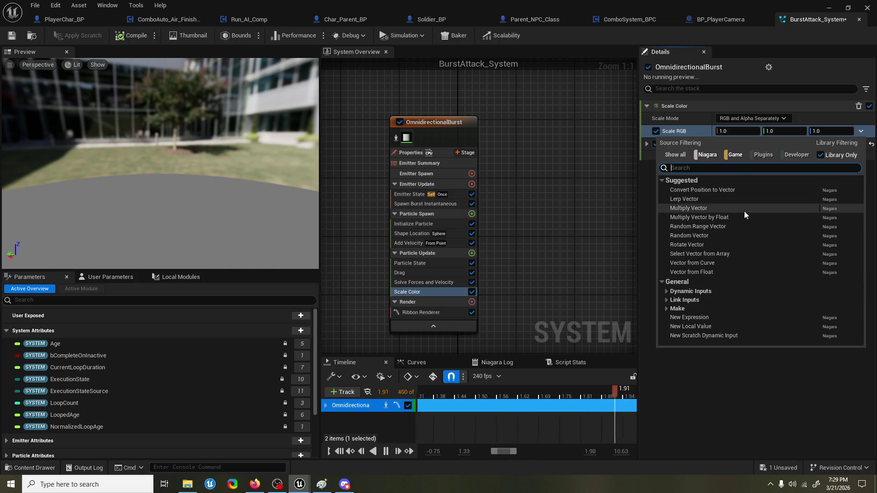
text(scale)
key(BackSpace)
key(BackSpace)
key(BackSpace)
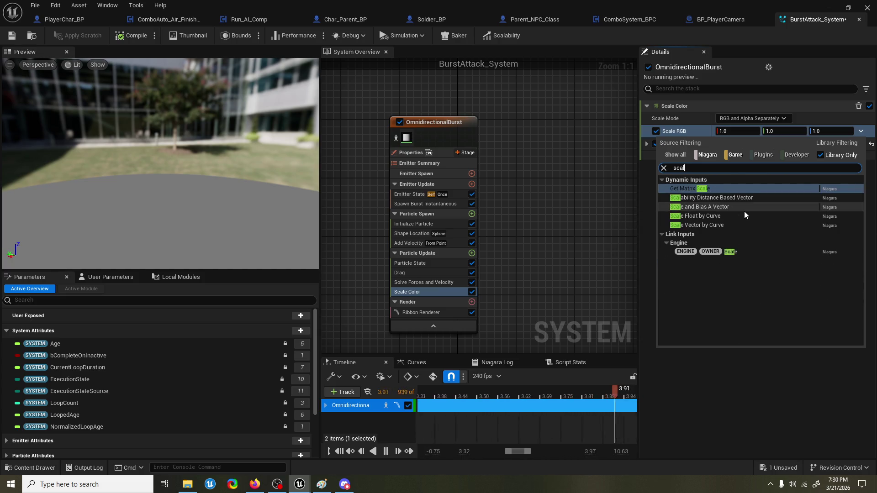
text(curve from float)
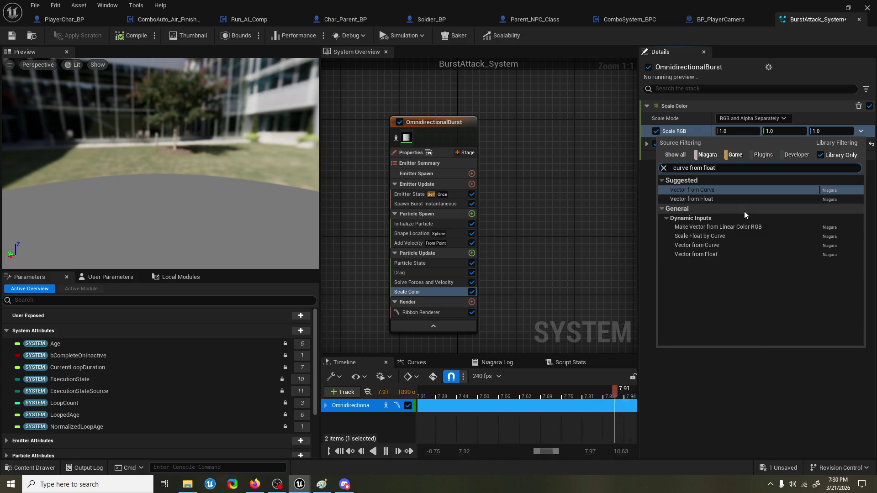
click(746, 199)
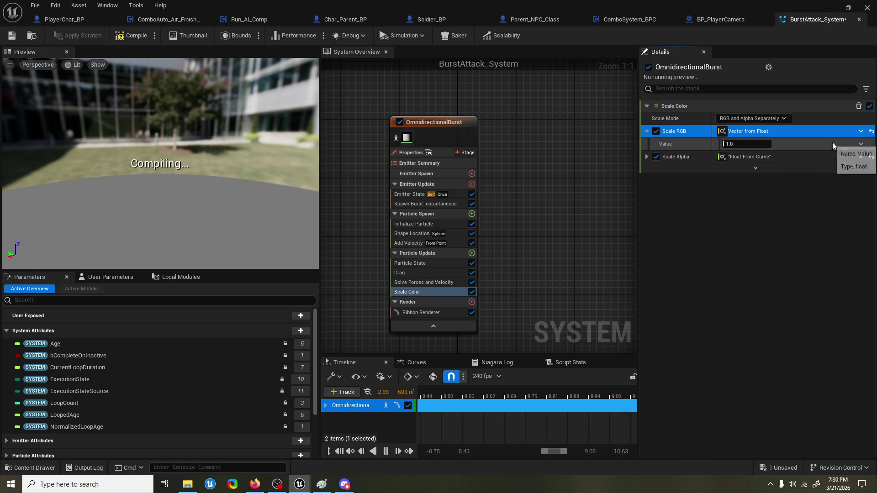
click(860, 144)
text(float from c)
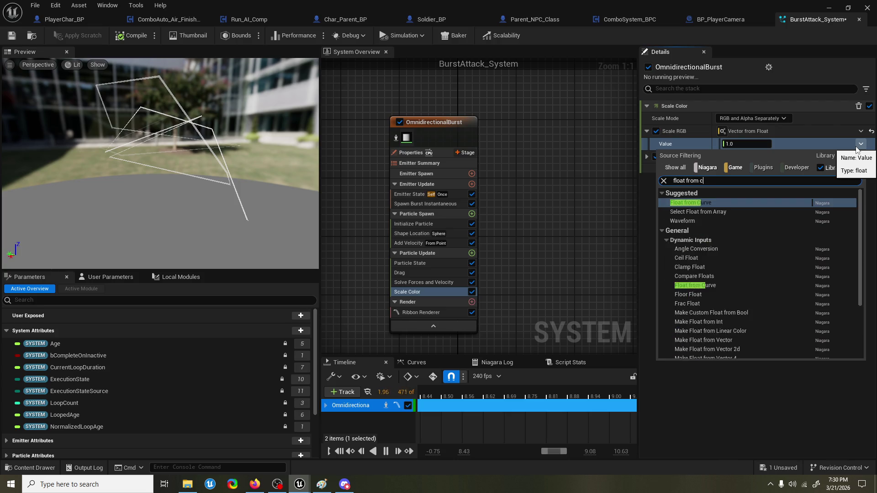
key(Escape)
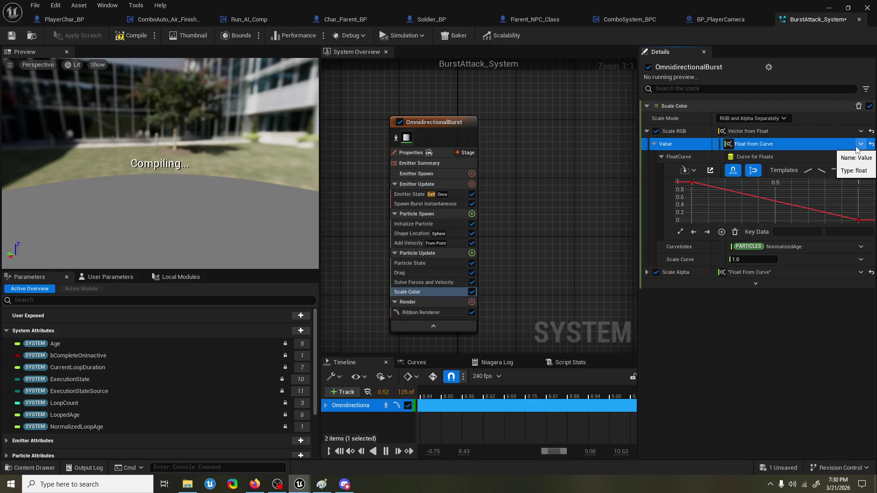
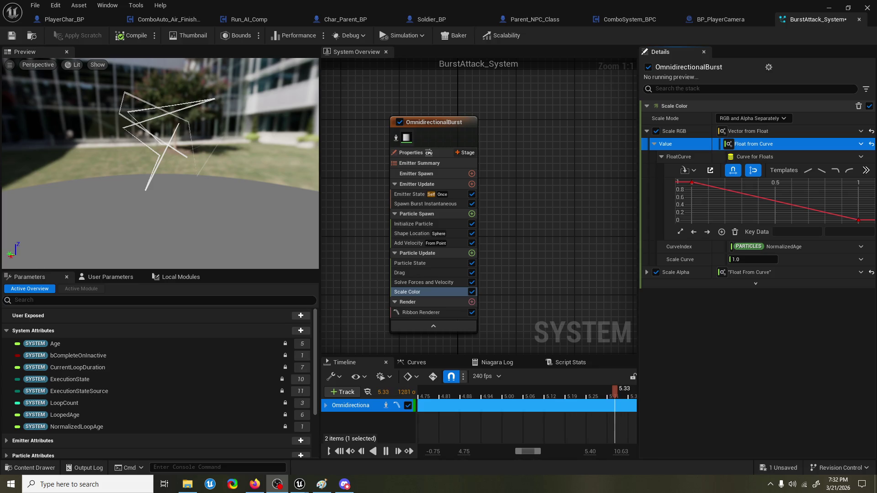
Step: Refocus Unreal and orbit the burst preview toward the tree and courtyard
click(461, 4)
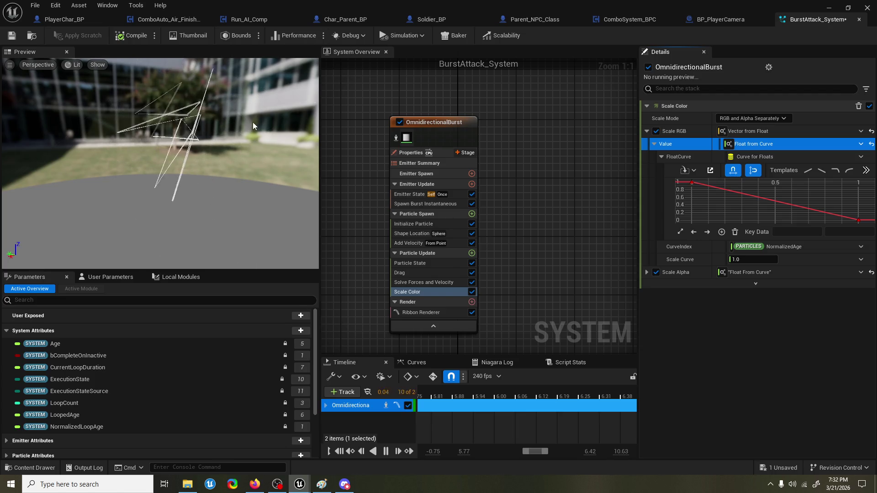
drag(202, 76, 153, 87)
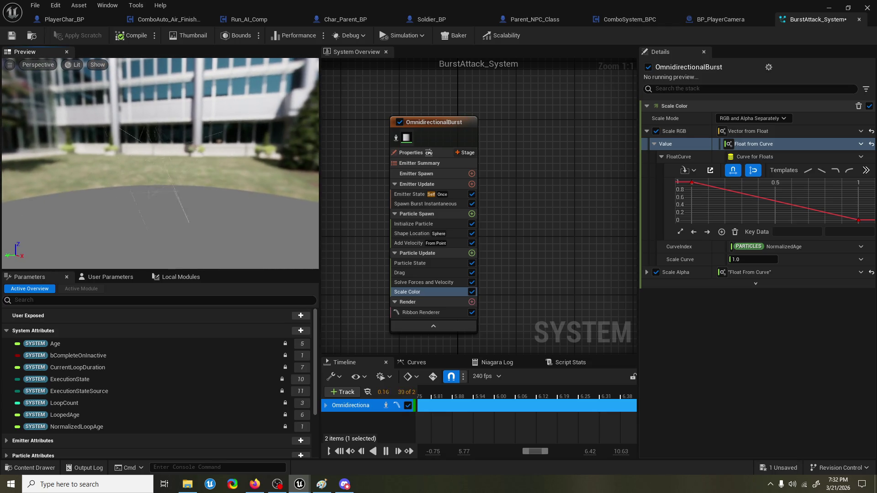
mouse_move(268, 158)
mouse_down()
mouse_move(242, 158)
mouse_move(267, 158)
mouse_up()
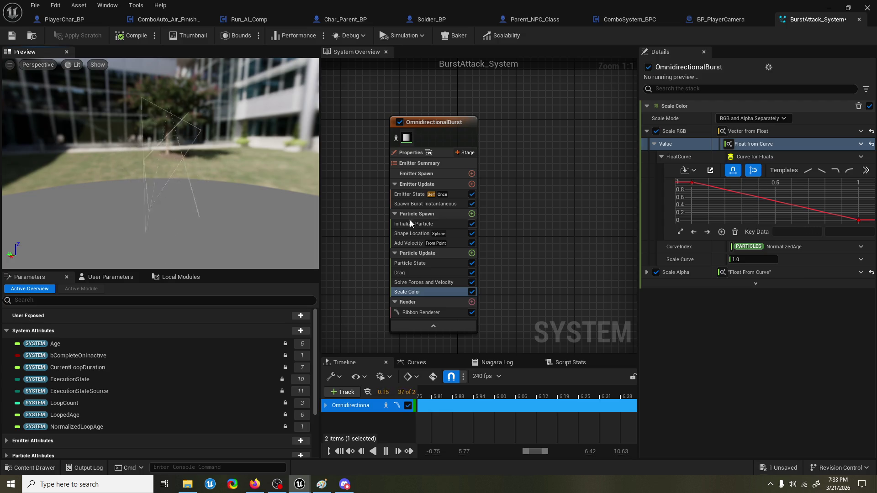
Step: Review Particle State, Drag, Solve Forces and Velocity, and Scale Color, then bring up Firefox
click(430, 264)
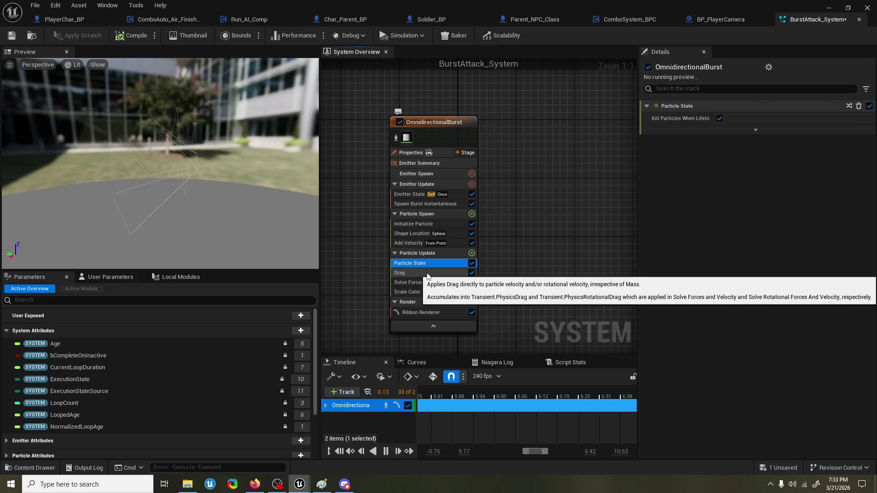
click(428, 273)
click(424, 282)
click(422, 293)
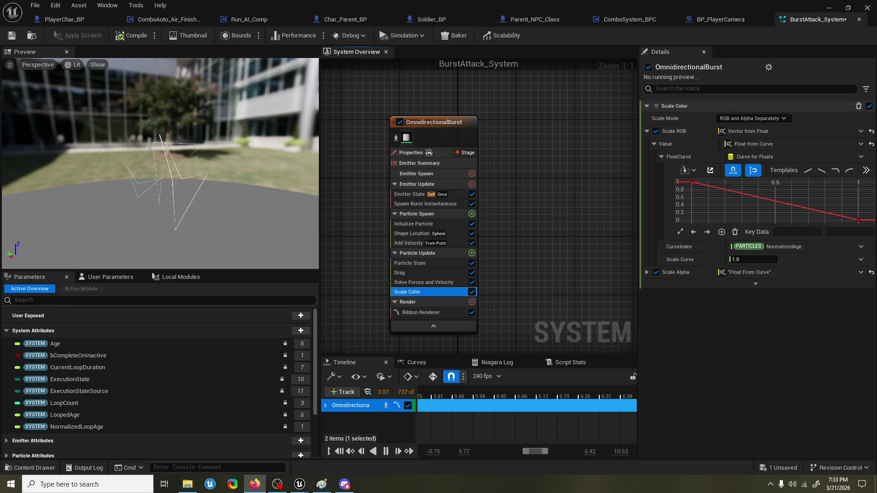
click(255, 484)
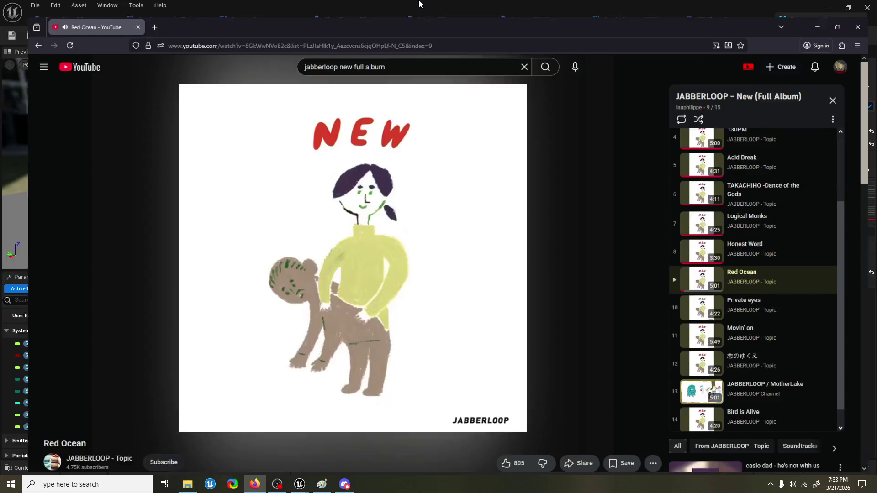
Step: Maximize the YouTube Red Ocean video window, then switch back to the Niagara editor
double_click(429, 26)
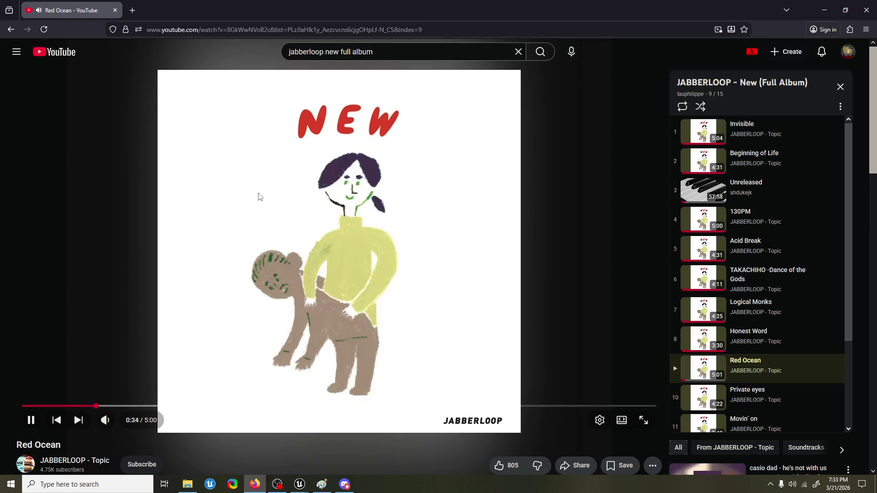
key(alt+Tab)
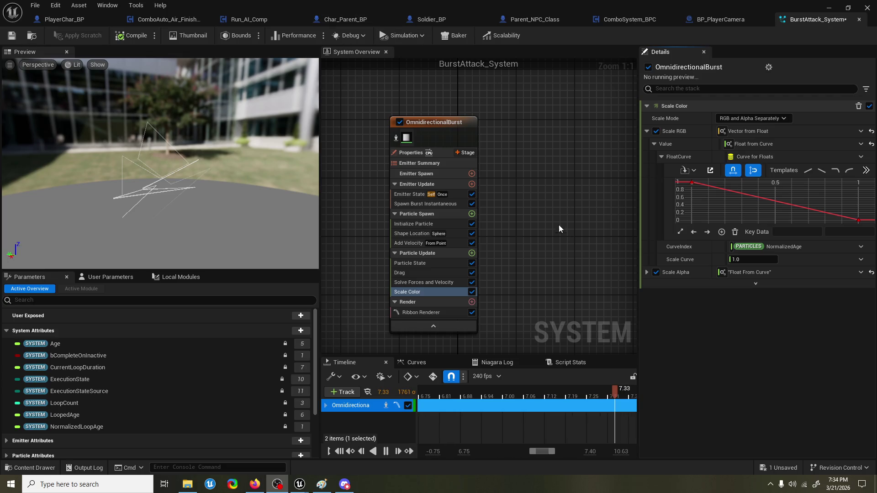
Step: Move the OmnidirectionalBurst node up-right and orbit the preview to see the ribbon particles
drag(449, 132, 467, 117)
click(535, 136)
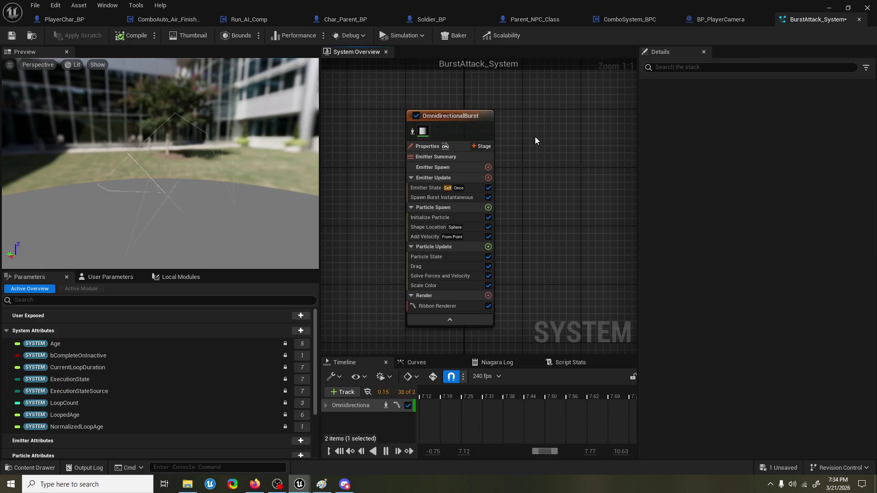
mouse_move(198, 171)
mouse_down()
mouse_move(230, 173)
mouse_move(207, 173)
mouse_move(203, 189)
mouse_up()
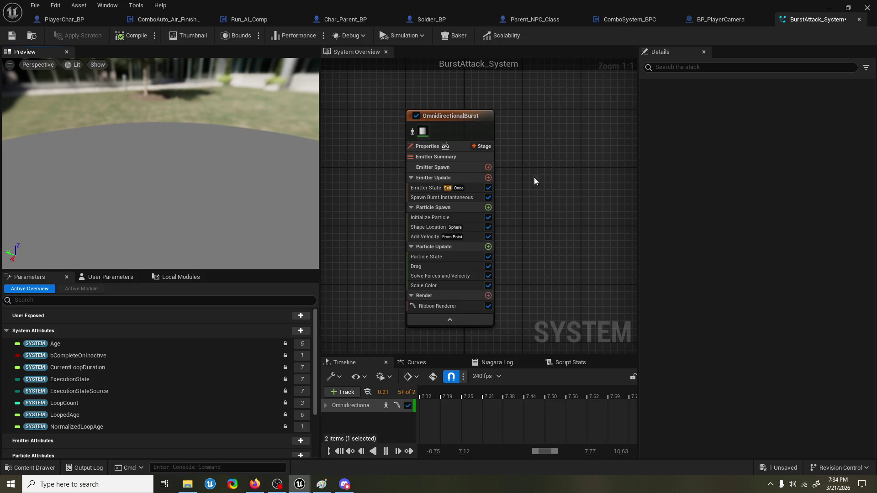
Step: Set Shape Location's Sphere Distribution to Direct under Initialize Particle
click(423, 189)
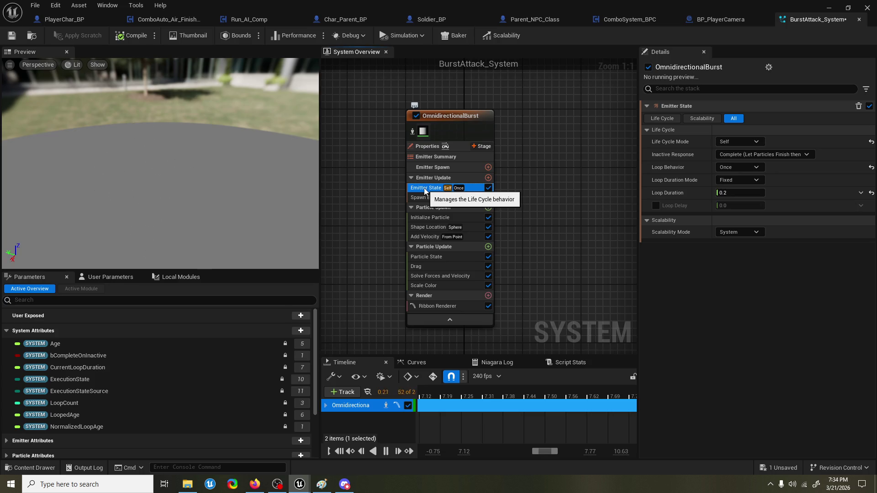
click(452, 219)
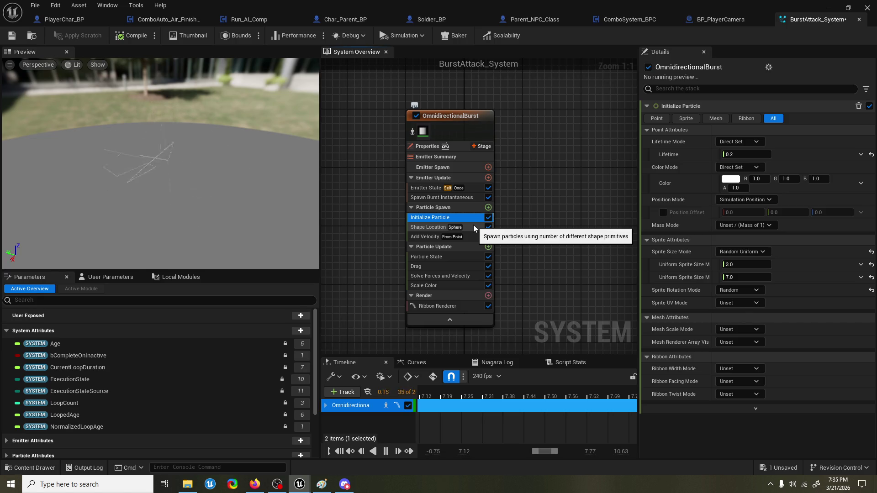
click(473, 226)
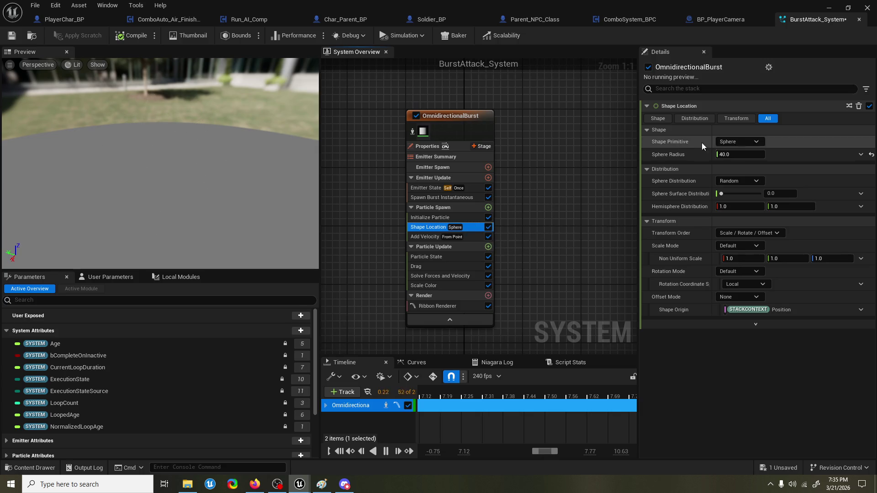
click(744, 181)
click(749, 204)
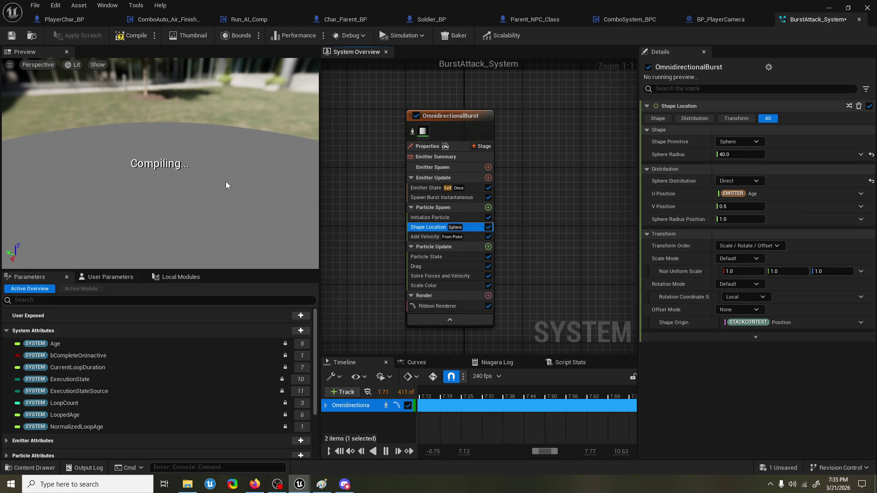
drag(221, 185, 182, 185)
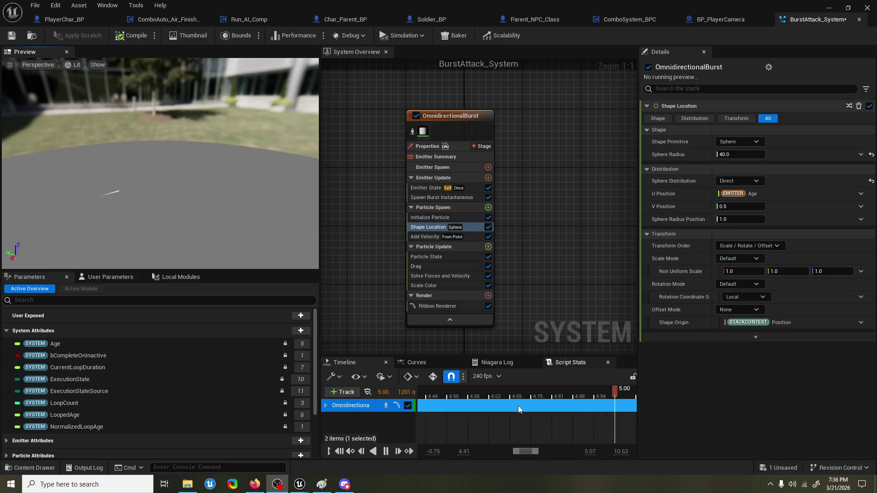
Step: Scrub the timeline playhead back to the burst start and tilt the preview toward the streak
click(431, 393)
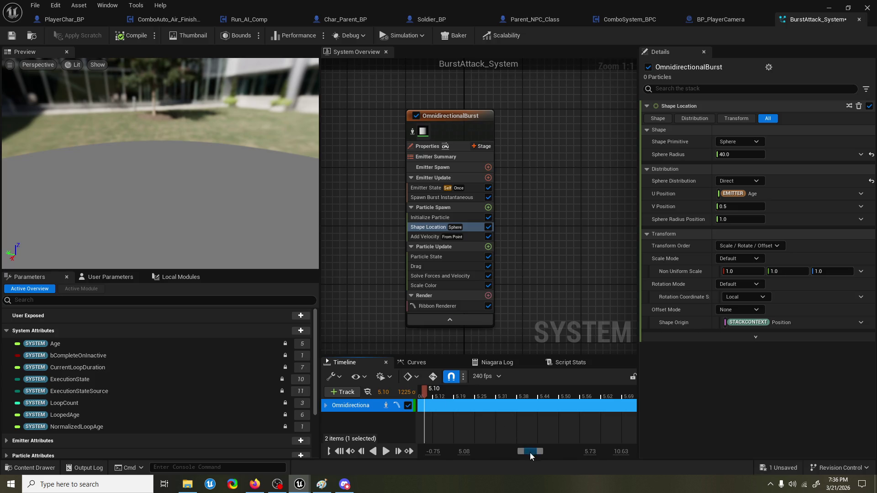
drag(529, 453, 499, 451)
mouse_move(413, 393)
mouse_down()
mouse_move(711, 392)
mouse_move(436, 409)
mouse_move(672, 405)
mouse_move(429, 409)
mouse_move(596, 409)
mouse_move(450, 409)
mouse_move(510, 410)
mouse_up()
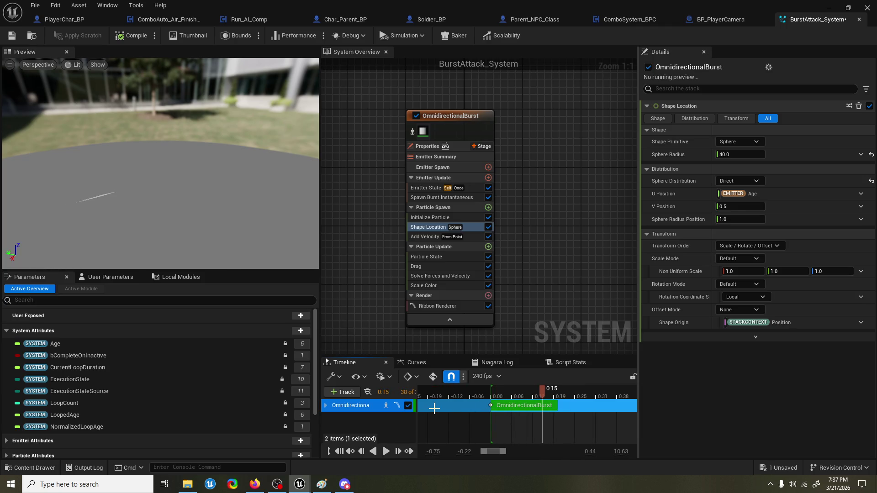
drag(176, 186, 179, 155)
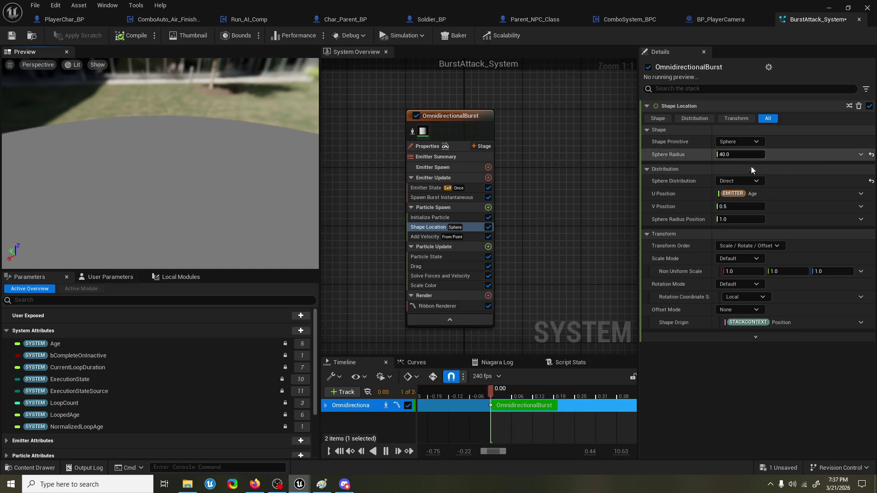
Step: Switch Shape Location's Sphere Distribution back to Random and select the Add Velocity module
click(744, 181)
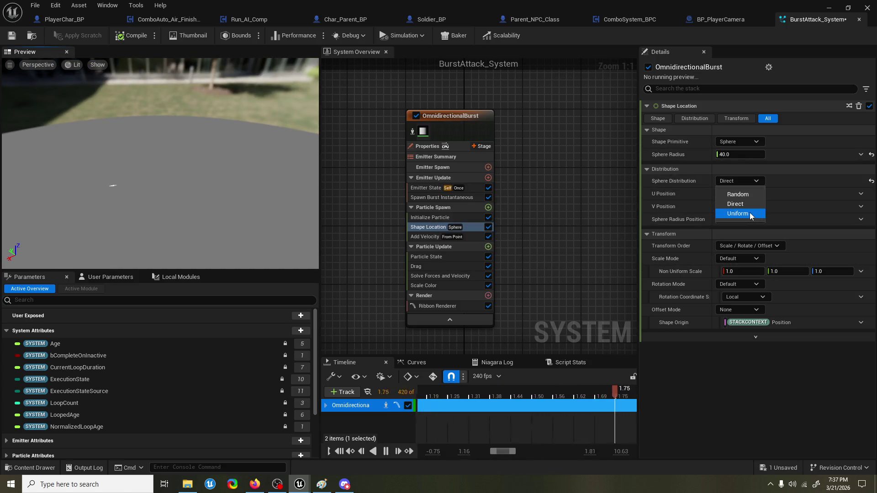
click(745, 195)
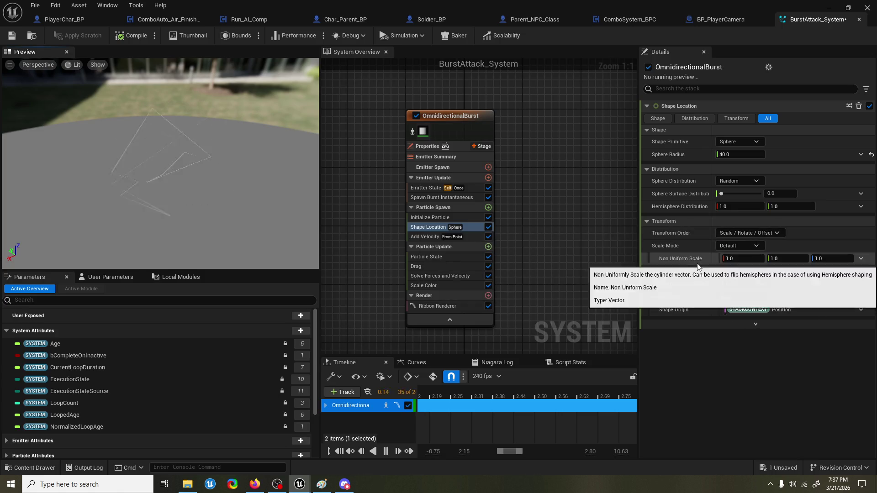
click(418, 237)
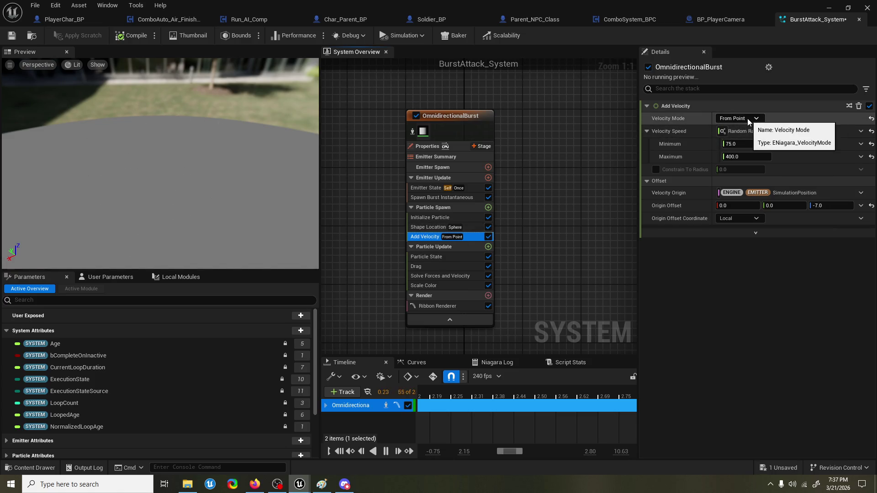
Step: Lower Add Velocity's minimum speed from 75.0 to 2.0, then open the Windows search panel
click(747, 145)
text(2)
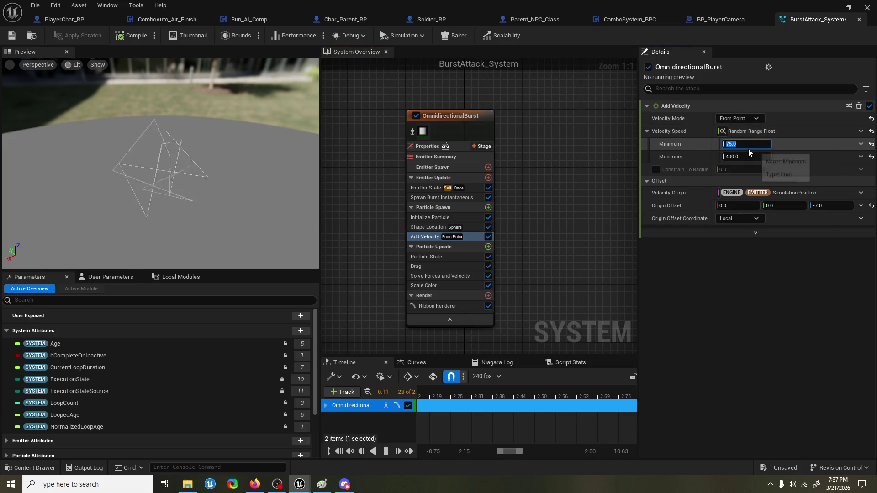
key(Return)
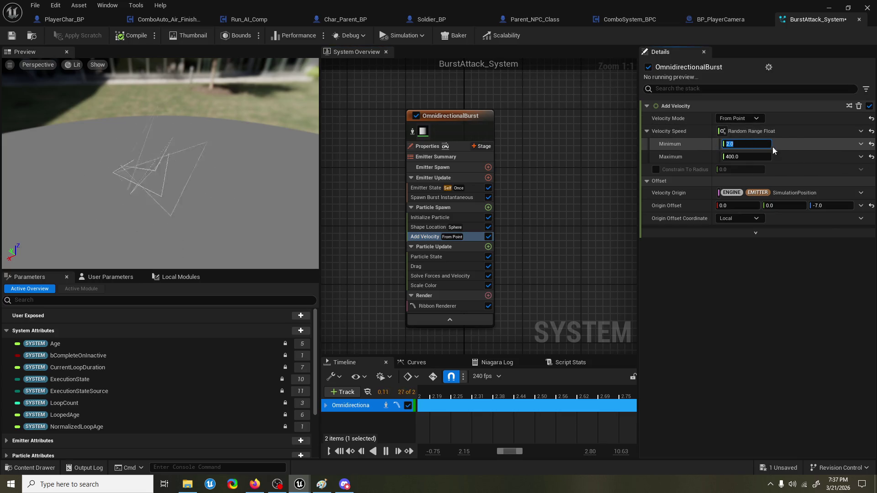
drag(154, 188, 147, 185)
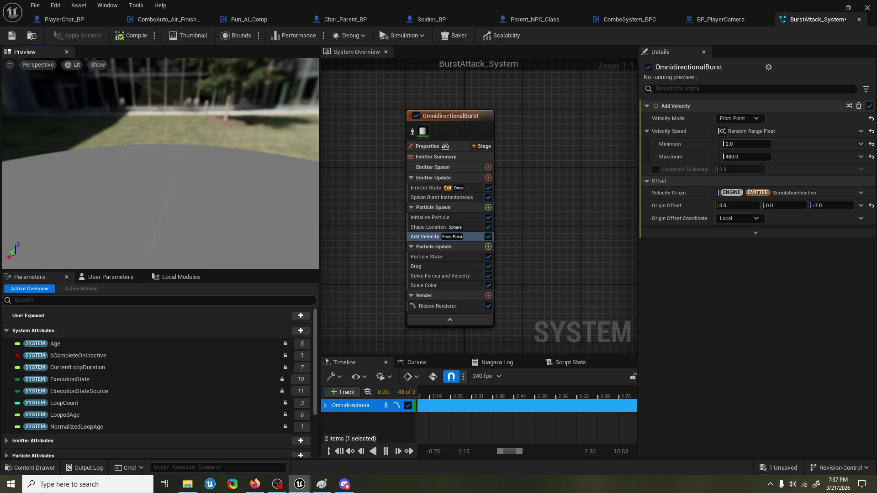
mouse_move(260, 490)
click(87, 484)
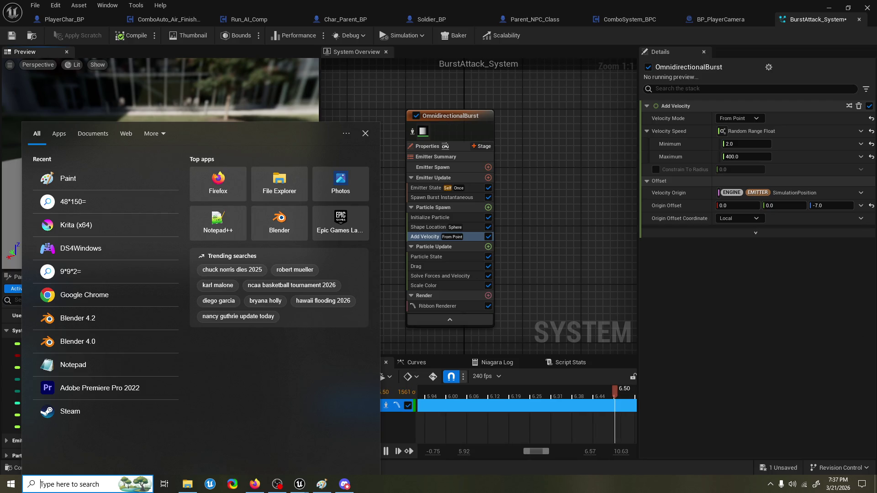
Step: Close Windows search and bring up File Explorer showing the Stardew Valley Mods folder
key(Escape)
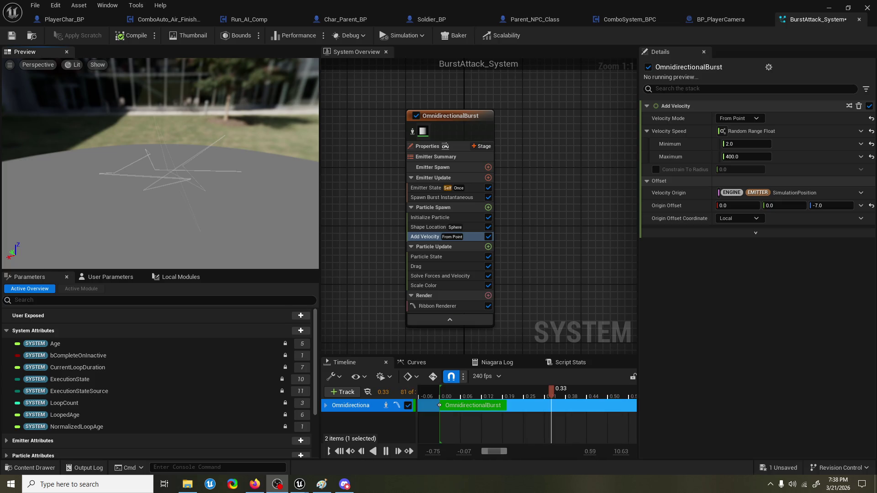
click(187, 484)
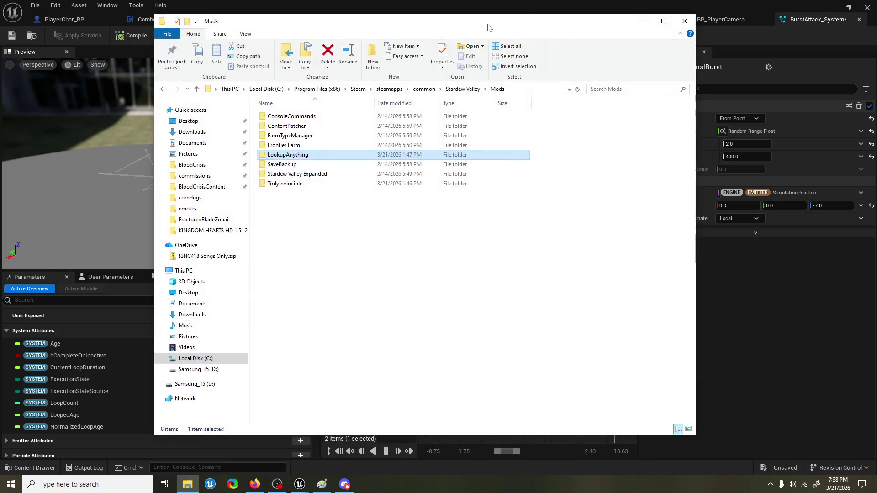
click(187, 484)
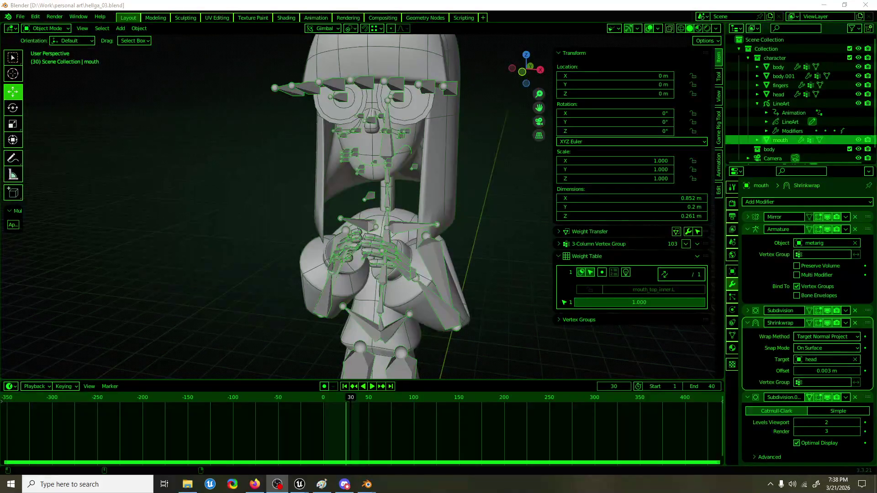
Step: Switch the Blender viewport to Material Preview and turn off the wireframe and bone overlays
scroll(525, 73, down, 2)
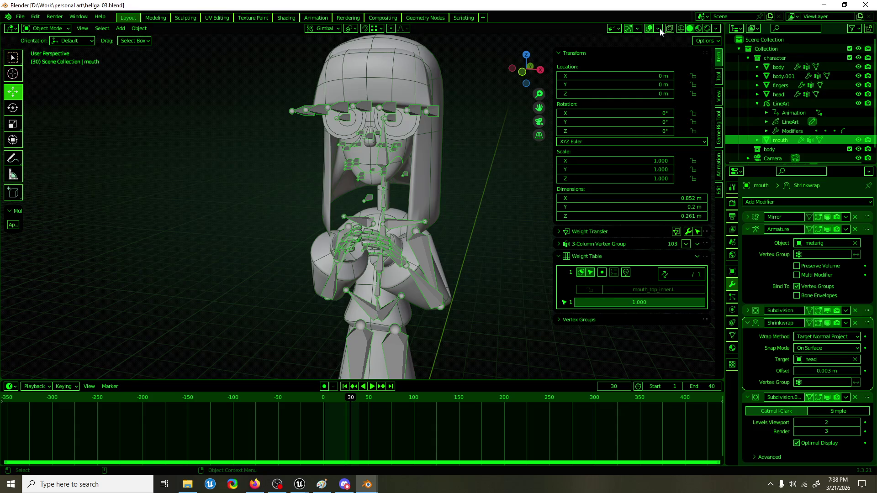
click(698, 28)
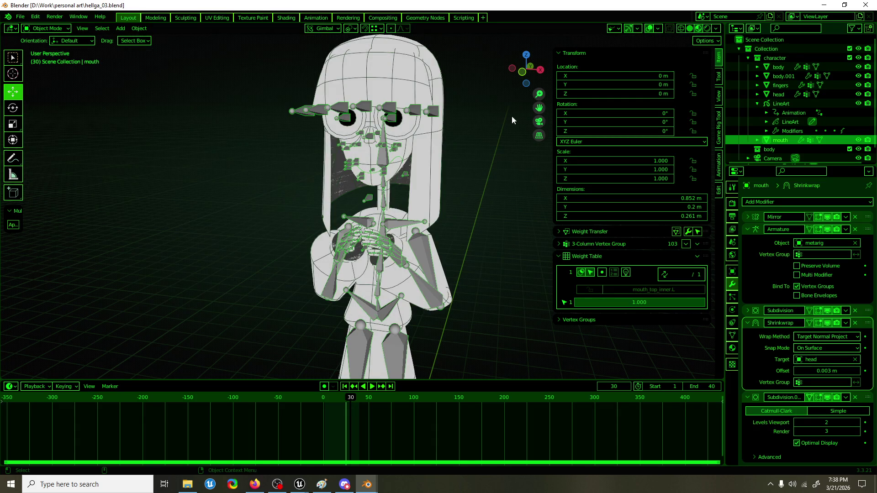
click(649, 28)
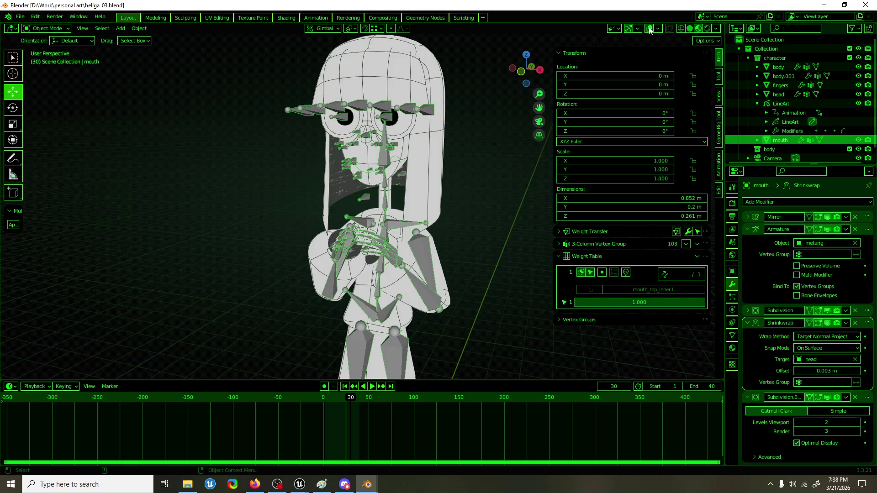
mouse_move(451, 135)
mouse_down()
mouse_move(417, 137)
mouse_move(470, 143)
mouse_move(440, 144)
mouse_up()
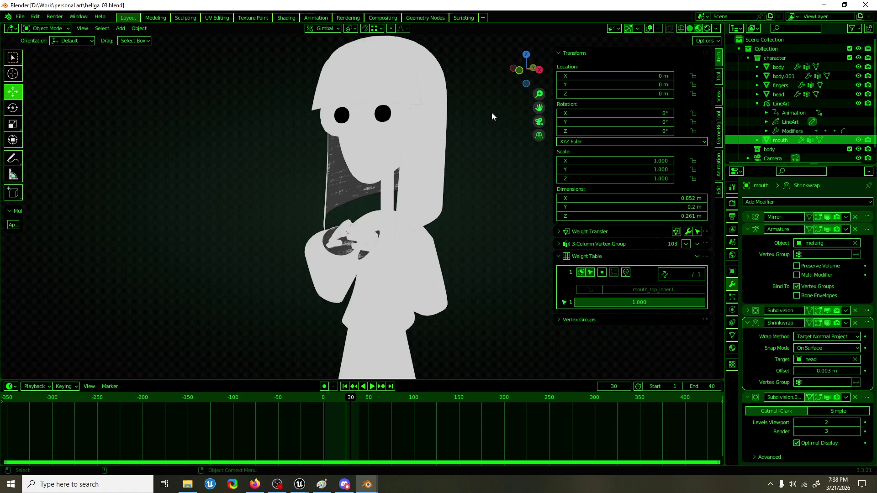
click(699, 28)
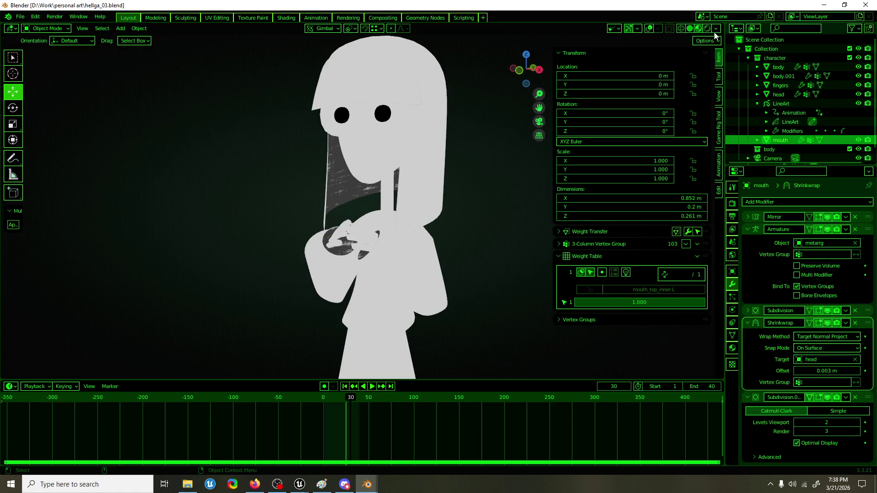
click(716, 29)
click(658, 30)
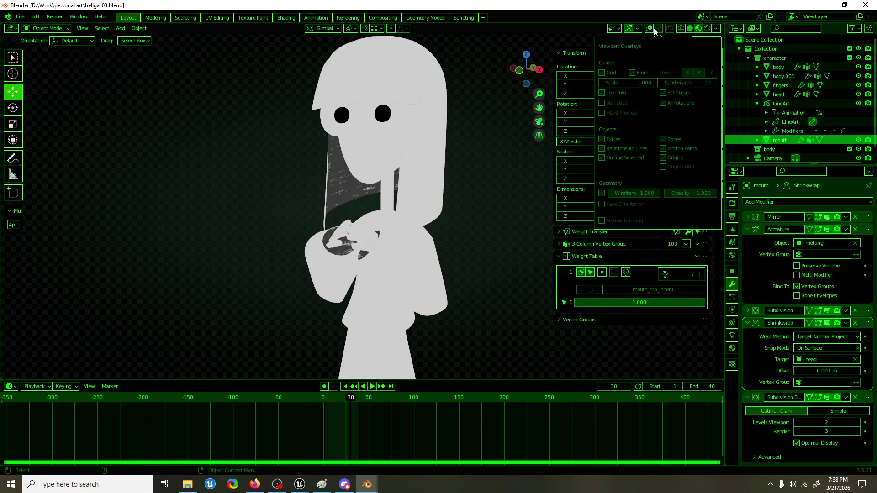
click(655, 31)
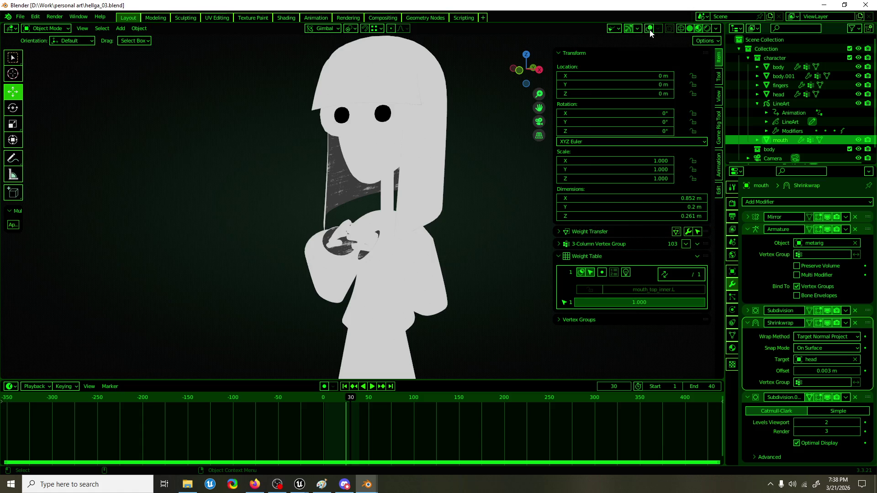
Step: Make Grease Pencil line art visible, then go full-screen and look through the scene camera
click(618, 30)
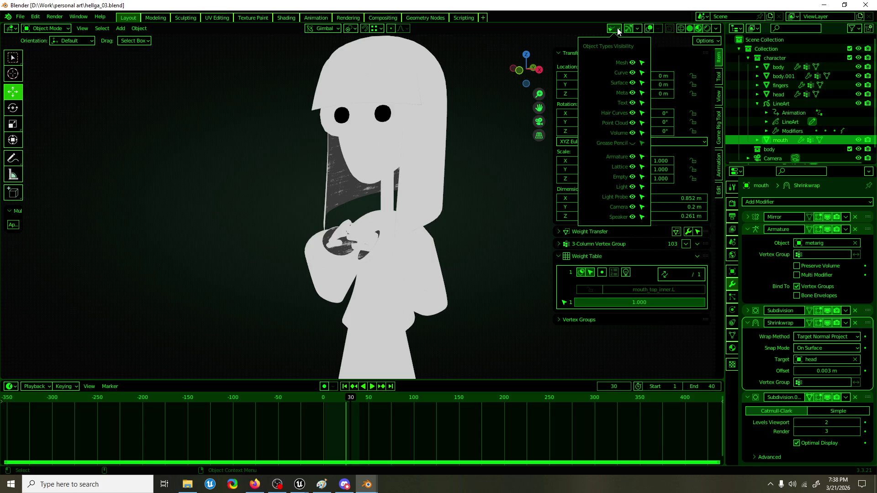
click(632, 143)
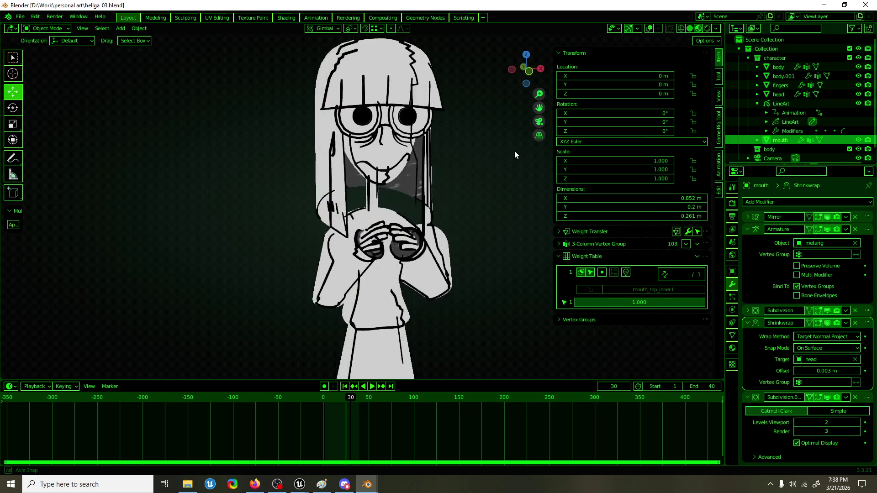
drag(526, 146, 468, 150)
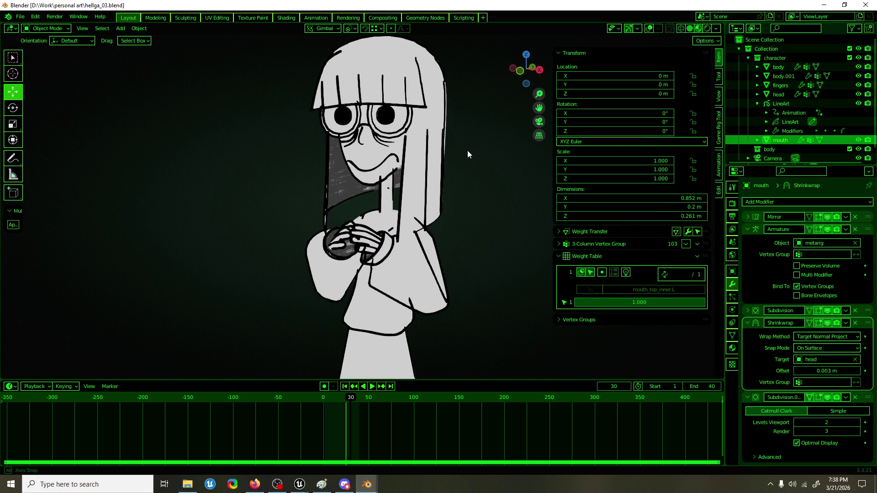
key(ctrl+alt+space)
key(KP_0)
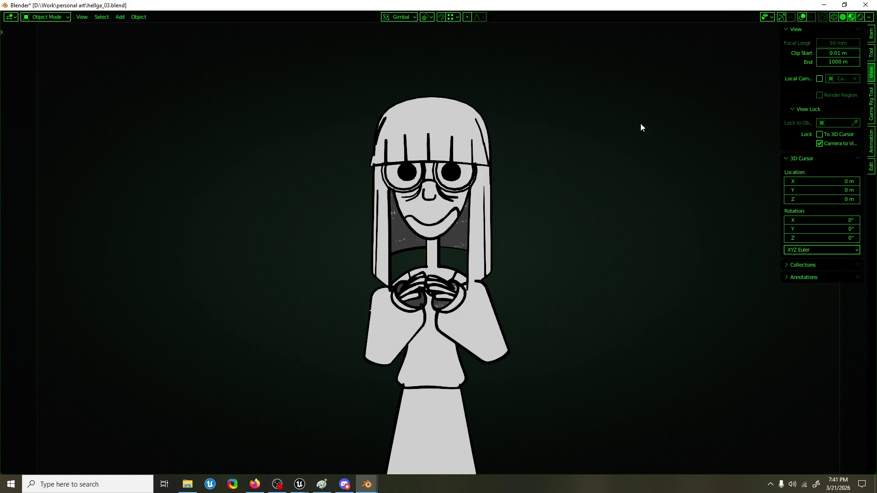
Step: Leave the full-screen view and close Blender without saving
key(ctrl+alt+space)
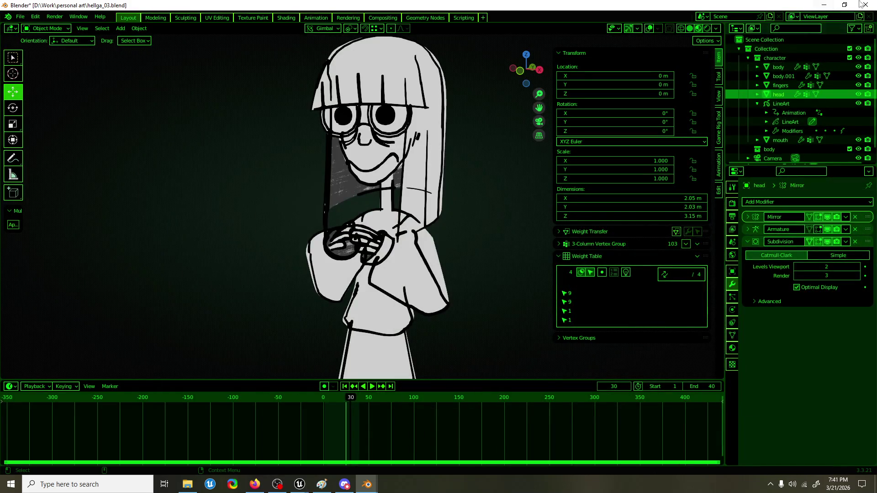
click(861, 5)
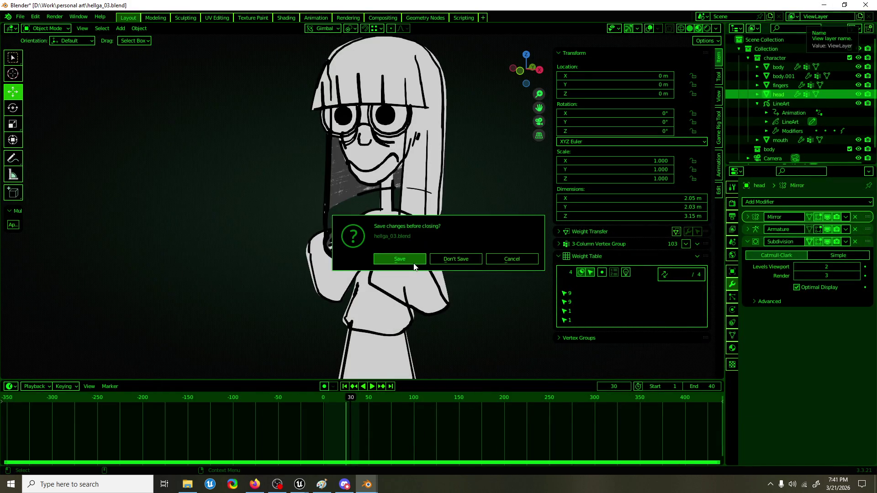
click(468, 260)
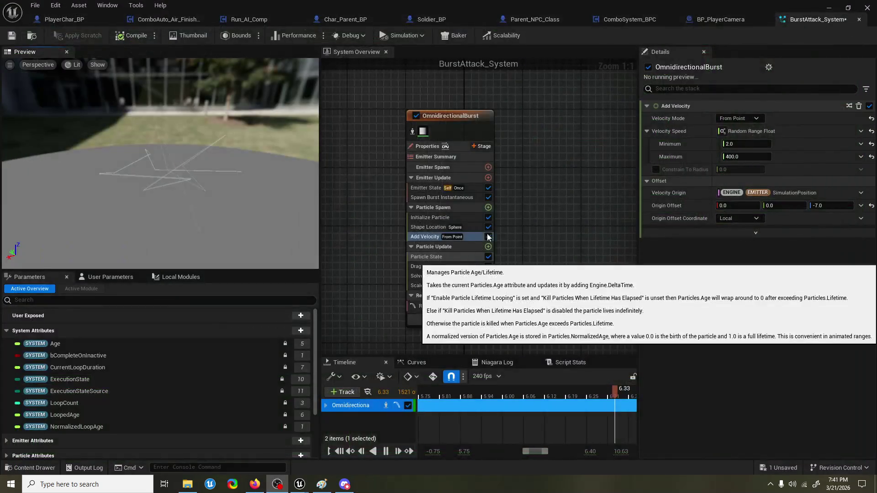
Step: Pause the Niagara preview and replay the burst from the timeline start
key(space)
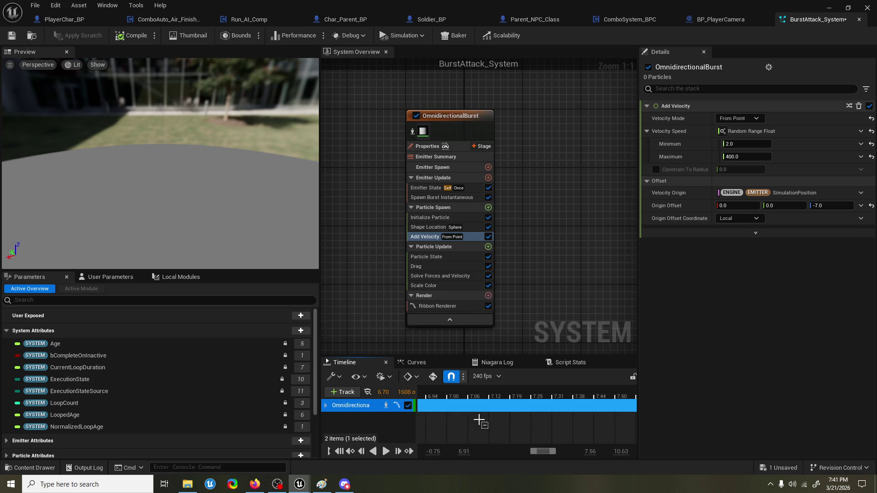
mouse_move(533, 452)
mouse_down()
mouse_move(481, 454)
mouse_move(493, 453)
mouse_up()
click(514, 396)
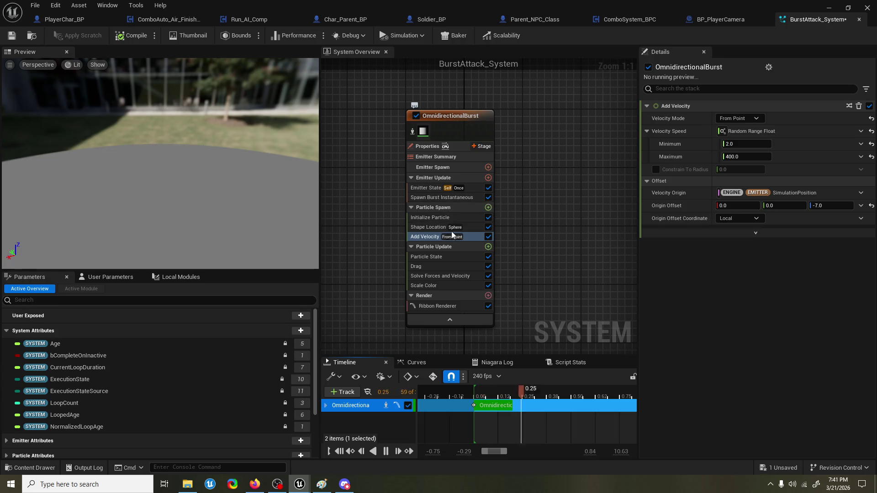
click(488, 207)
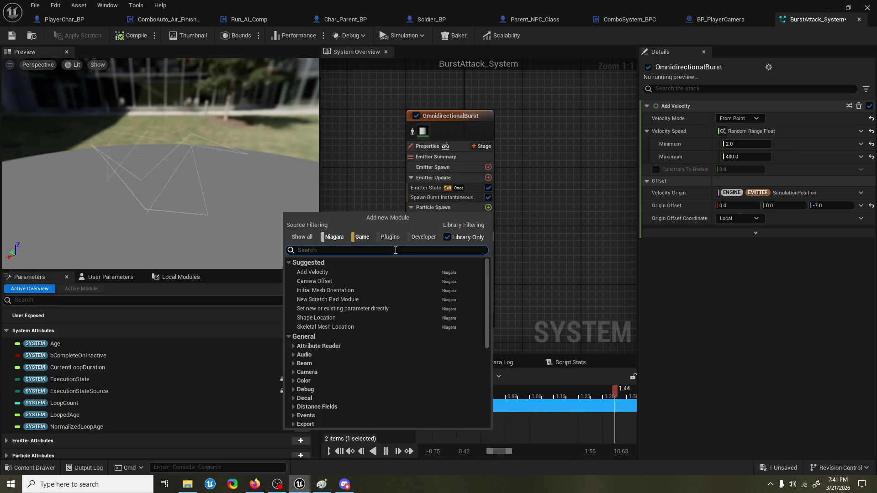
Step: Add a Curl Noise Force module to Particle Spawn and review its noise quality and mask settings
text(curl)
key(Return)
click(735, 148)
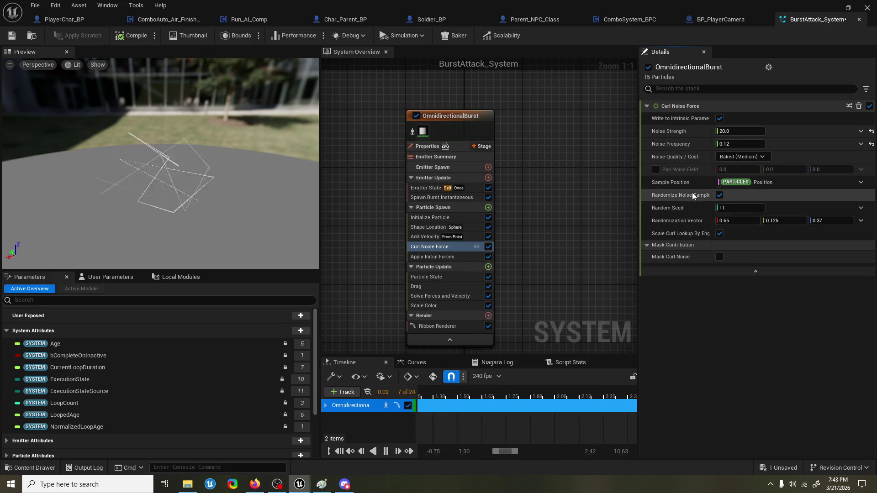
click(678, 245)
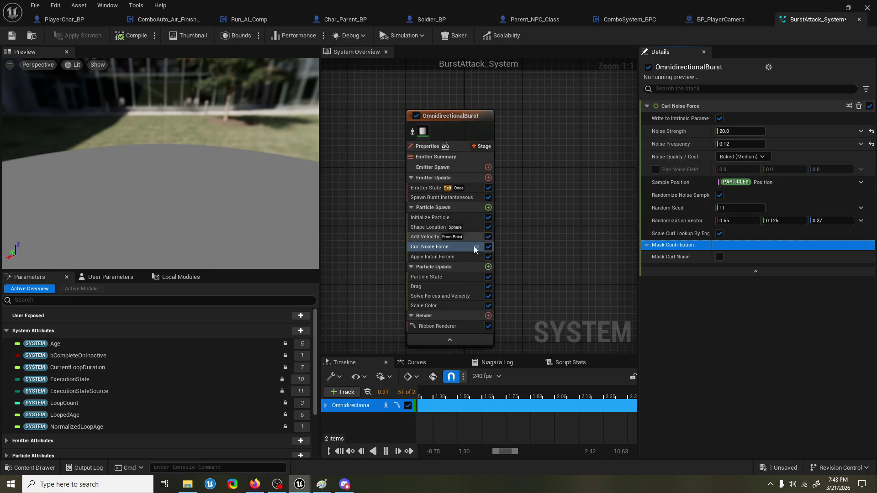
Step: Disable the Add Velocity module and return to Curl Noise Force
click(419, 238)
click(489, 237)
click(437, 247)
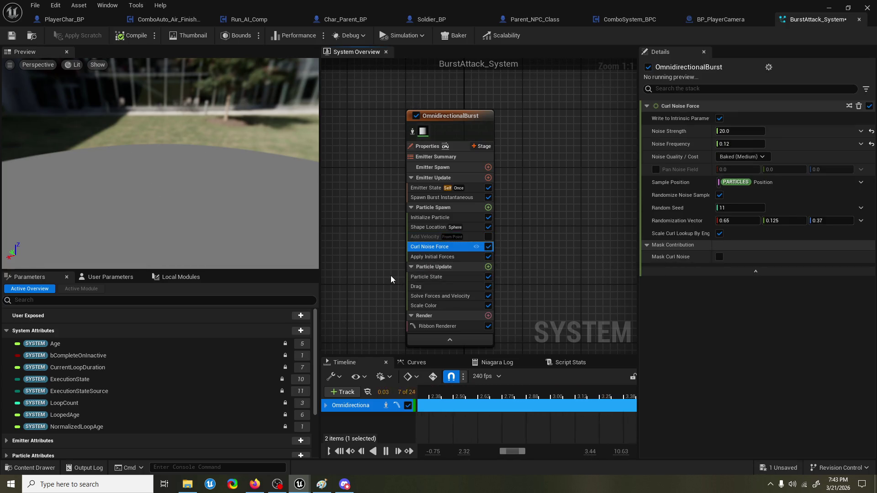
Step: Browse Apply Initial Forces, Initialize Particle and Shape Location modules, ending on Curl Noise Force
drag(179, 199, 179, 233)
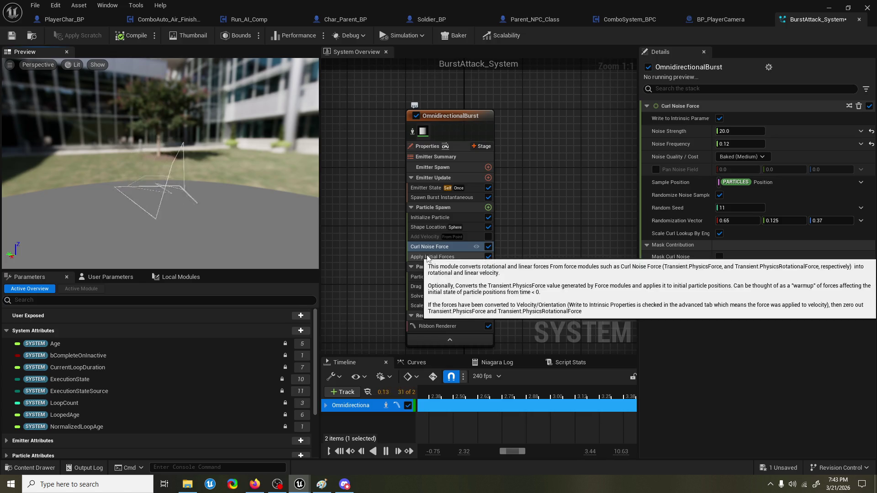
click(442, 259)
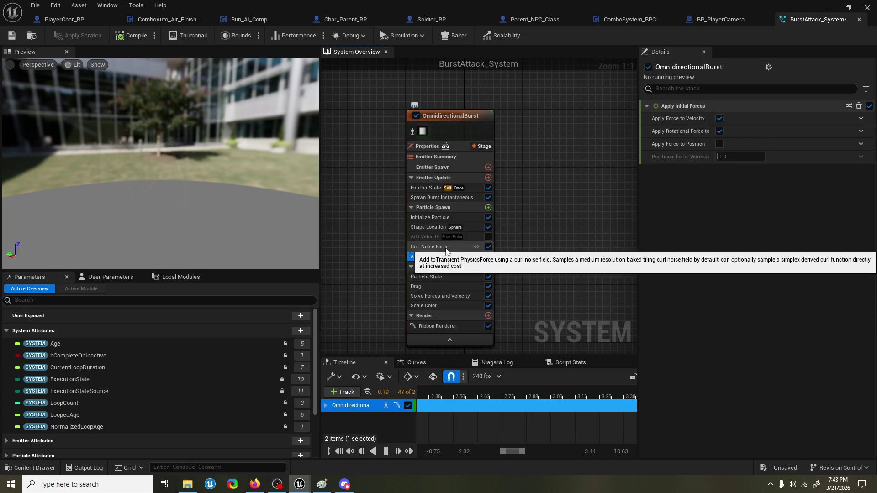
click(447, 248)
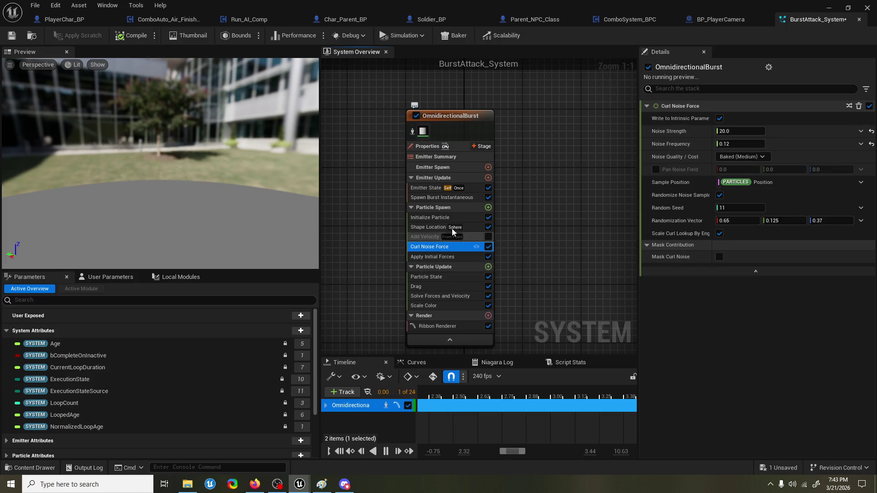
click(455, 220)
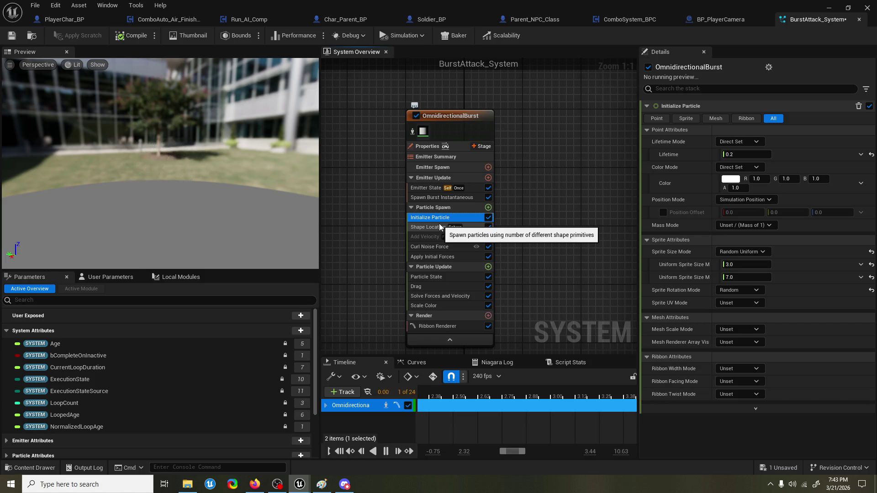
click(439, 223)
click(439, 246)
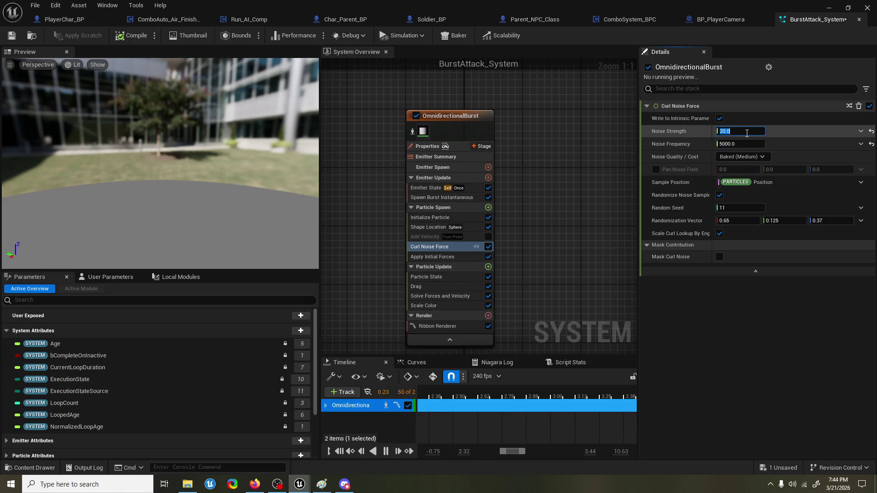
Step: Set the Curl Noise Force's Noise Strength to 100
text(50)
key(Return)
text(100)
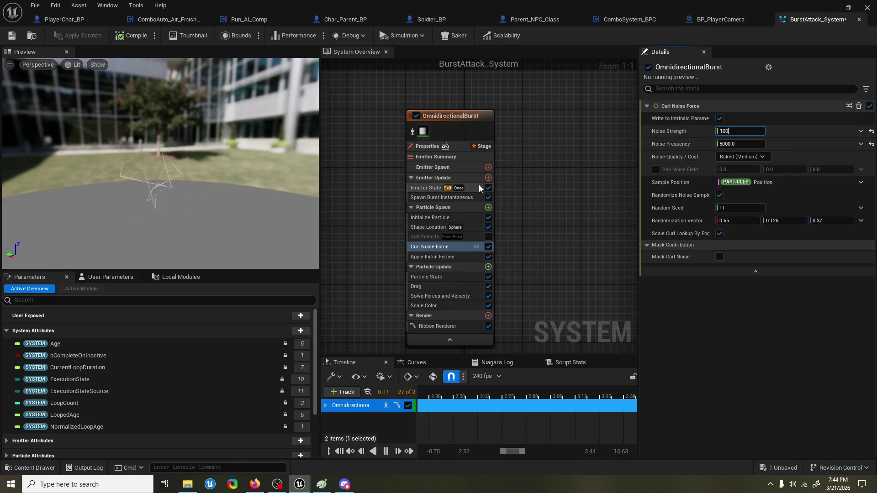
Step: Bring up the dynamic input choices for Noise Strength on the Curl Noise Force module
drag(271, 207, 272, 207)
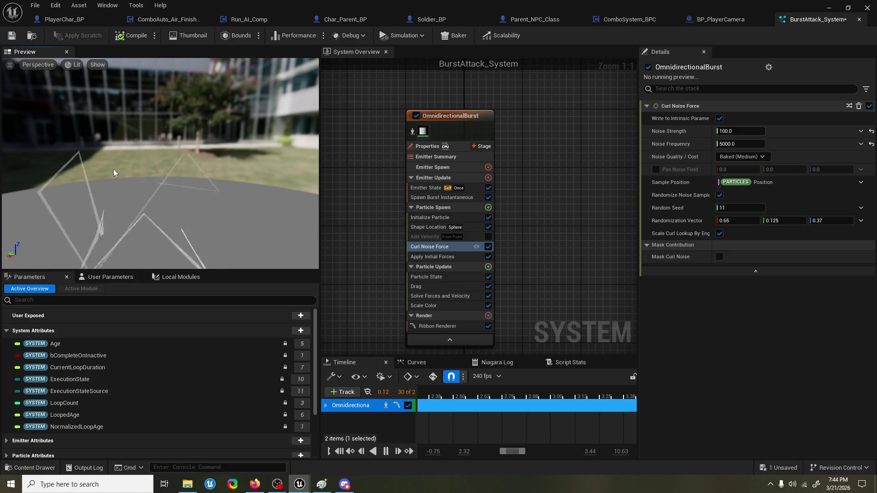
mouse_move(171, 184)
mouse_down()
mouse_move(176, 160)
mouse_move(180, 165)
mouse_up()
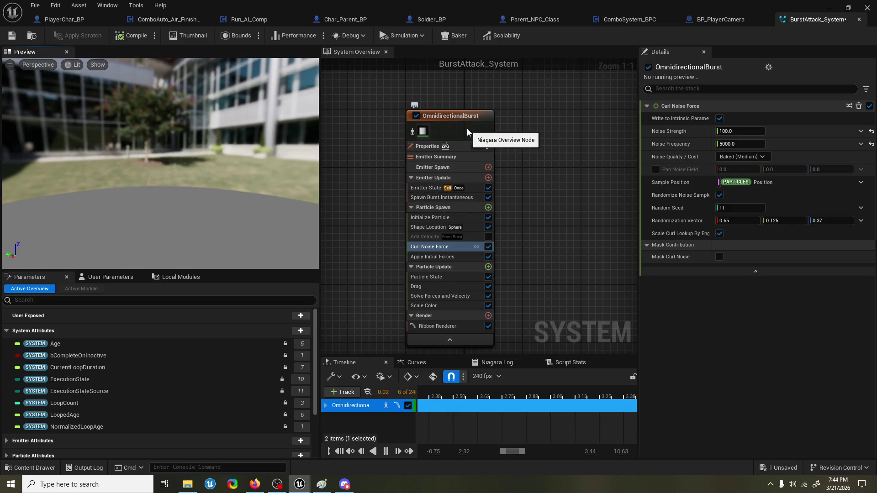
click(451, 247)
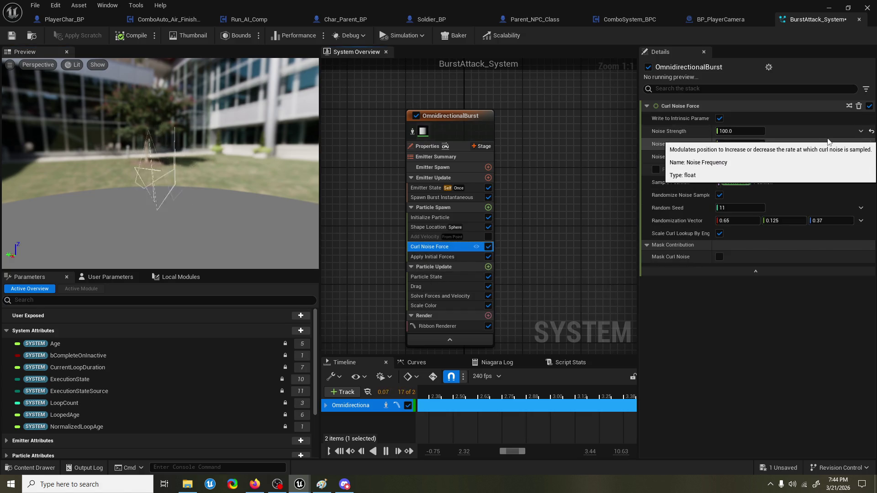
click(860, 132)
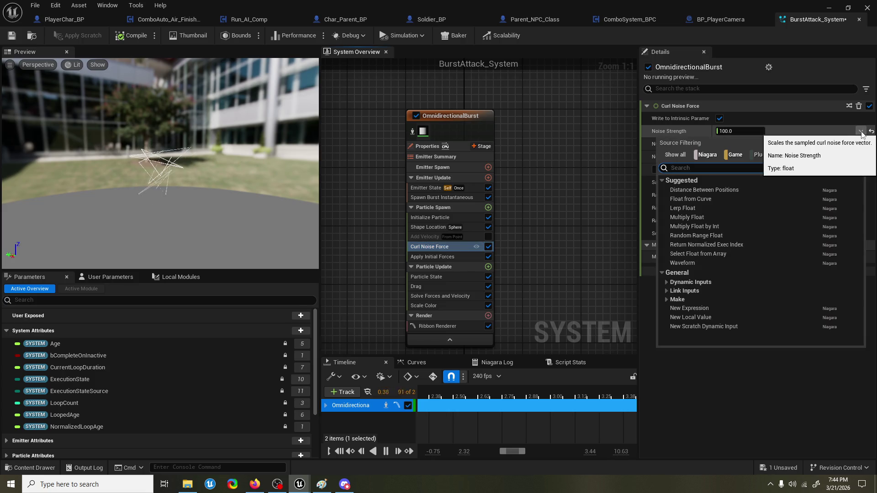
Step: Switch Noise Strength to Float from Curve and break the first key's tangent for a steeper drop
text(float fr)
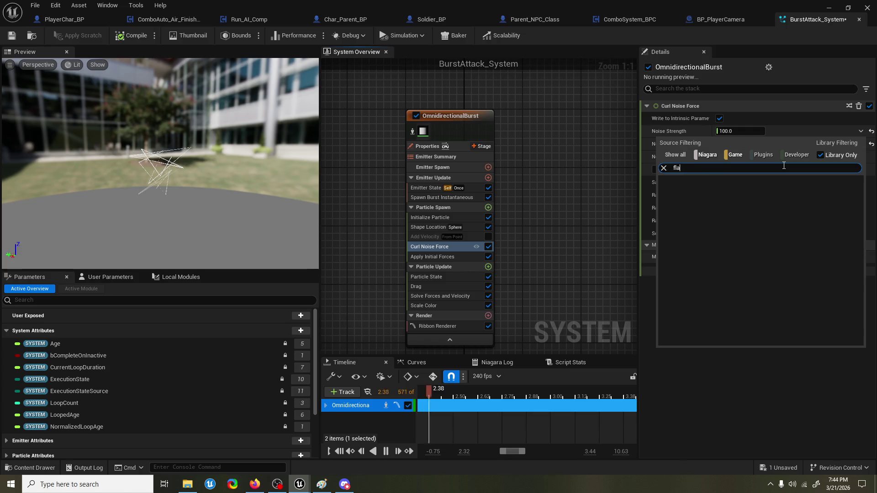
key(Return)
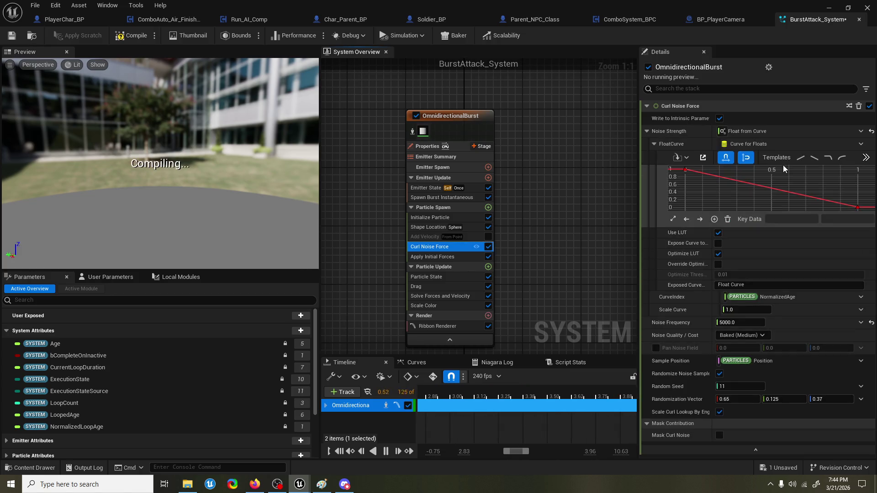
right_click(685, 170)
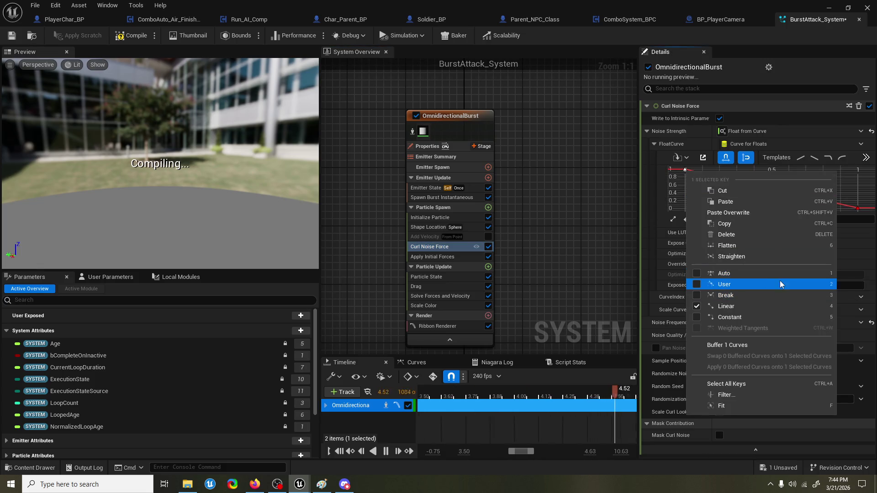
click(777, 295)
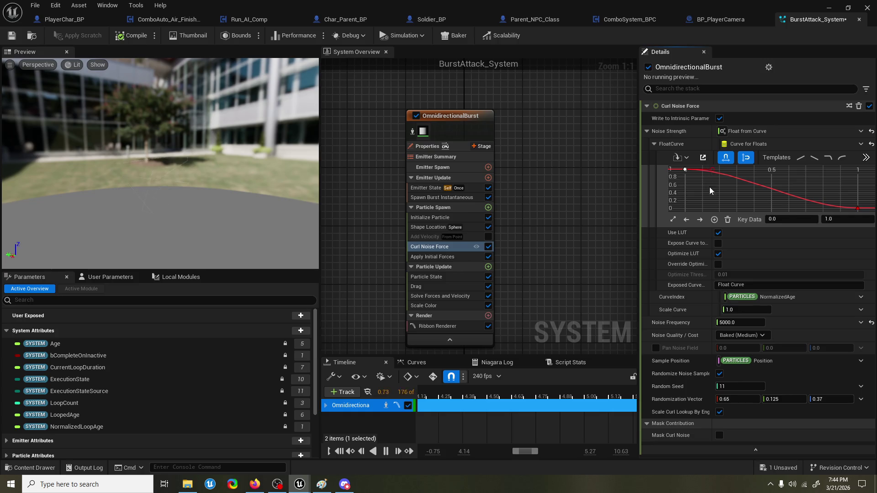
mouse_move(685, 169)
mouse_down()
mouse_move(708, 207)
mouse_move(730, 188)
mouse_up()
Step: Give both curve keys weighted user tangents so the curve falls steeply after the start
click(858, 209)
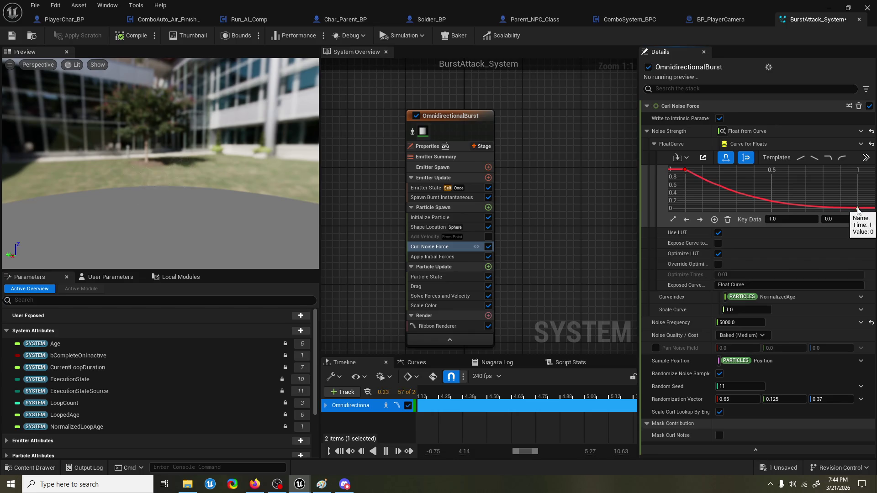
right_click(858, 210)
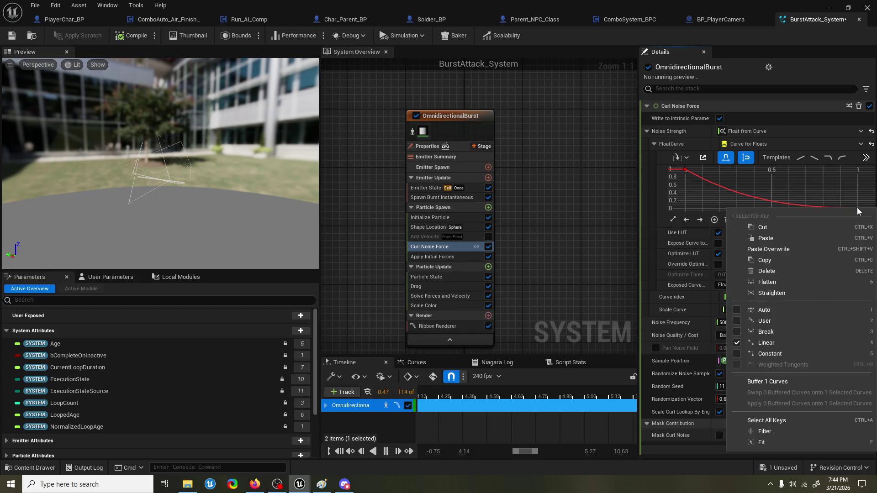
click(796, 324)
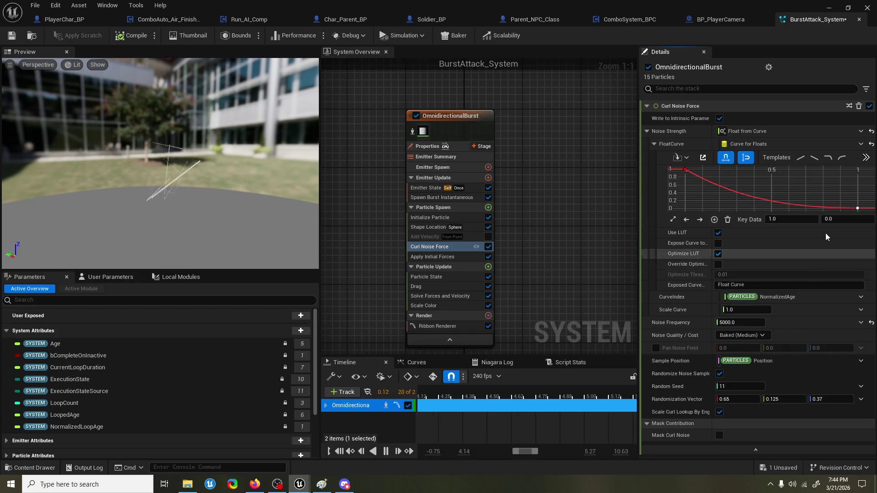
right_click(858, 208)
click(802, 365)
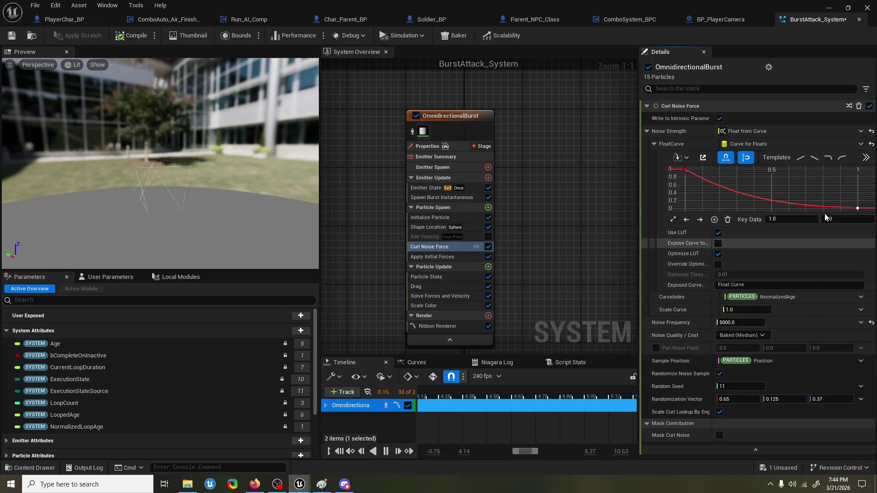
drag(772, 209, 731, 200)
click(685, 169)
right_click(685, 169)
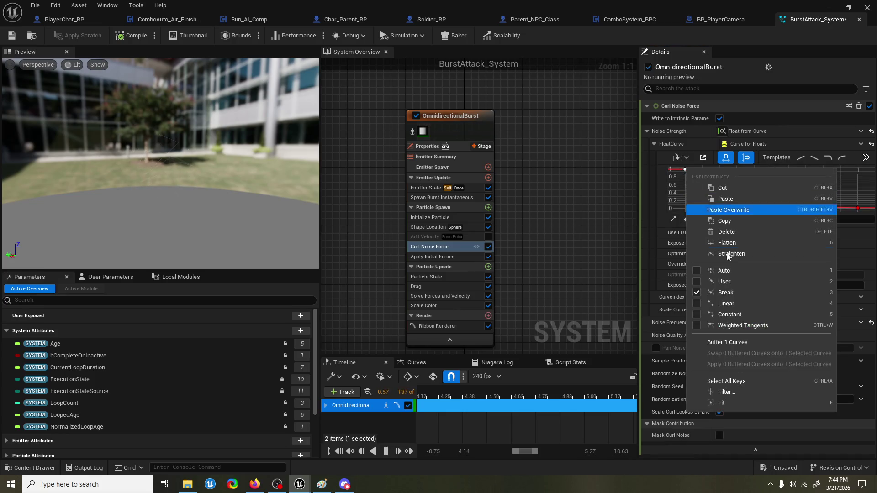
click(731, 326)
mouse_move(708, 199)
mouse_down()
mouse_move(698, 201)
mouse_move(731, 205)
mouse_up()
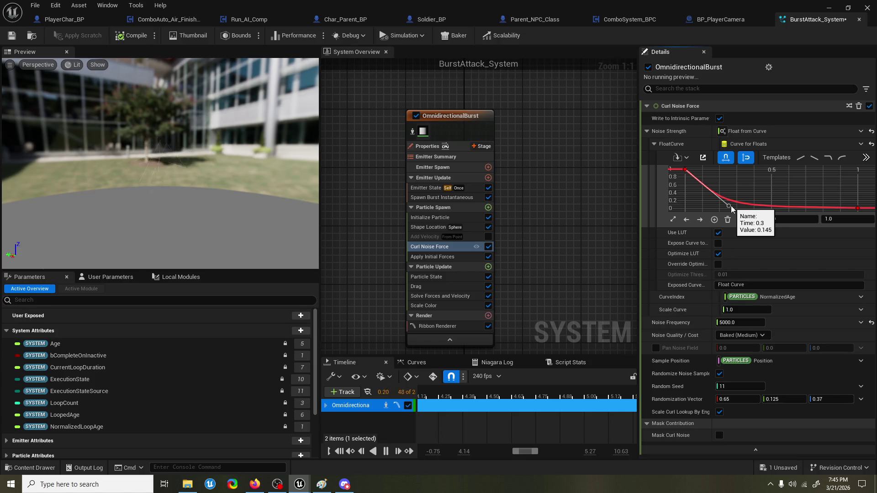
Step: Set the curve's first key value to 100
drag(165, 177, 82, 177)
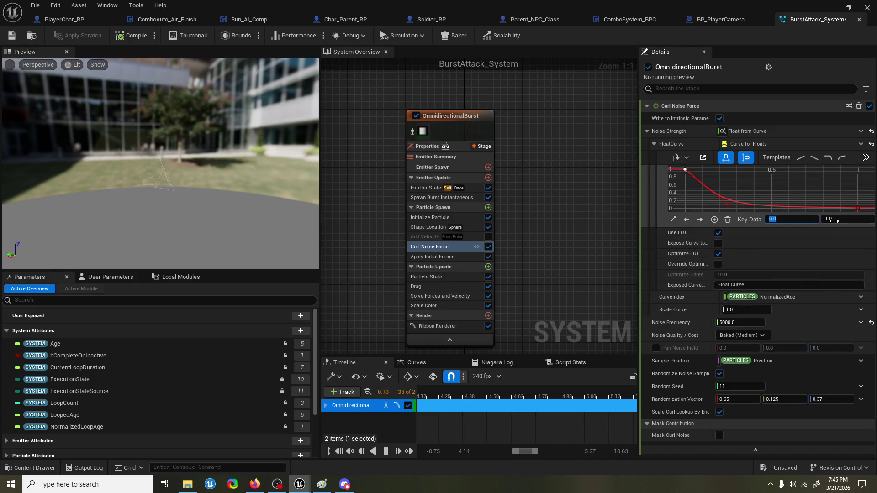
text(00)
key(Return)
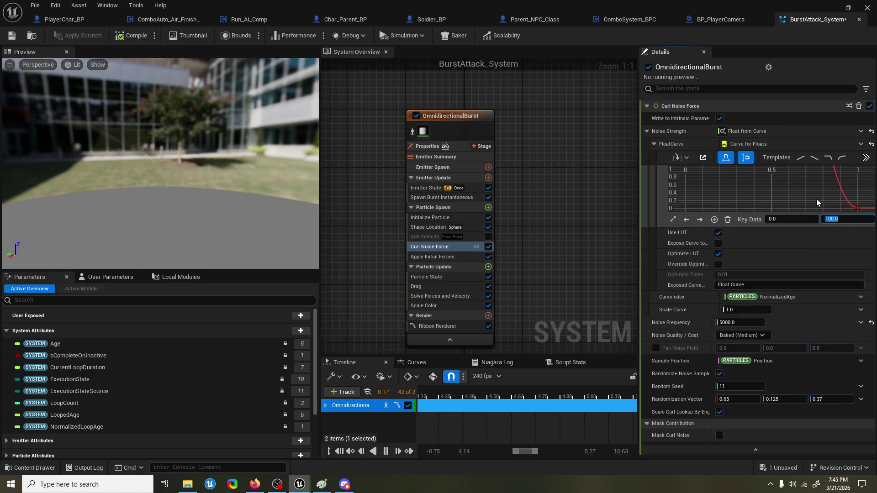
Step: Add a curve key at time 0.2 with a value of about 39.5
click(857, 208)
key(f)
key(a)
key(ctrl+a)
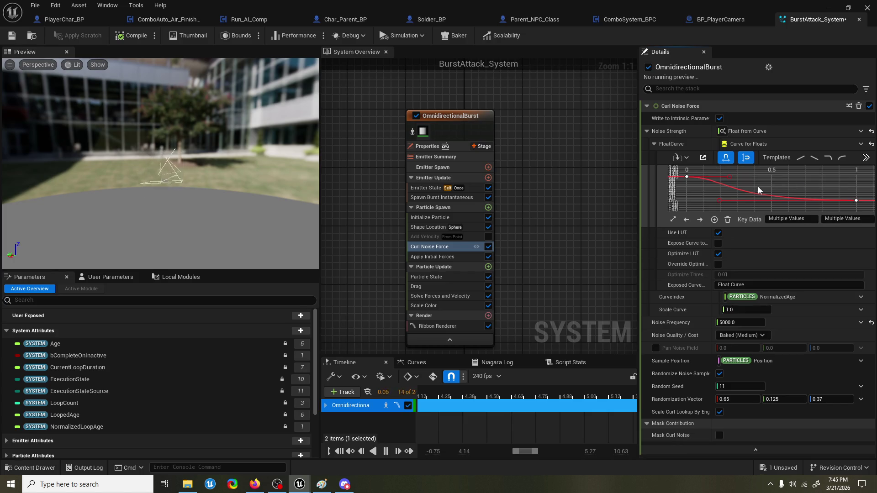
click(730, 176)
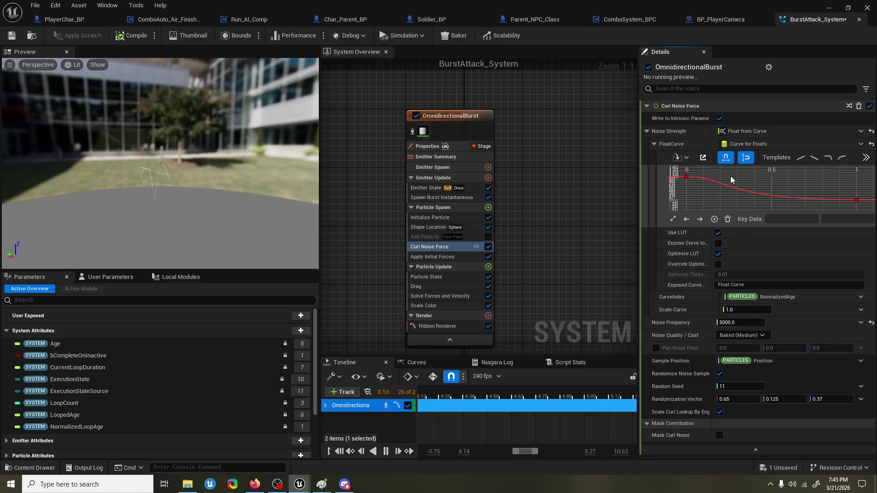
click(686, 176)
middle_click(722, 192)
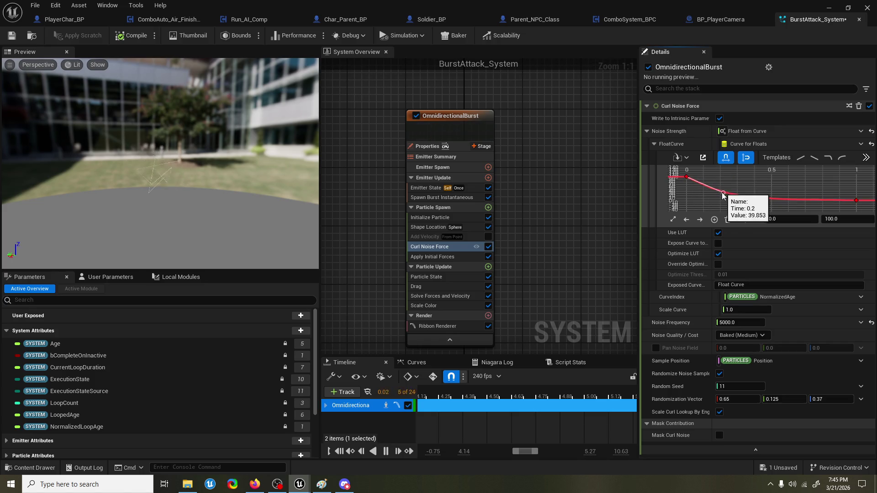
drag(724, 194, 724, 192)
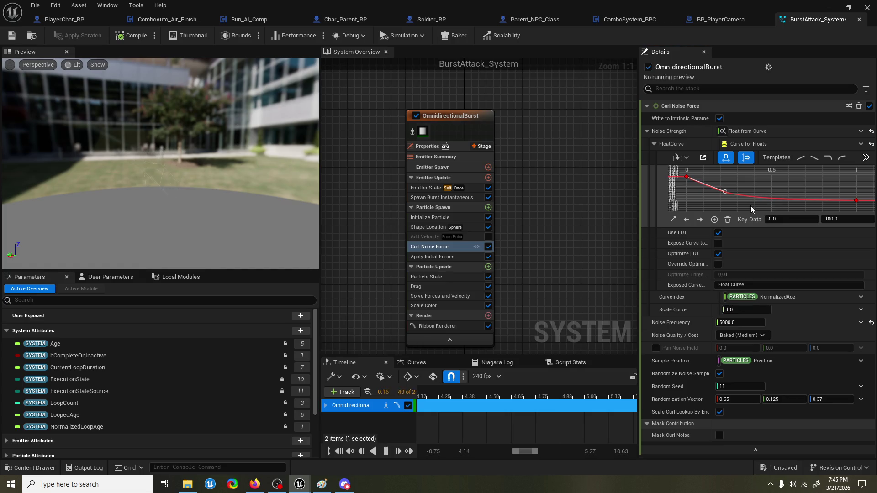
click(458, 218)
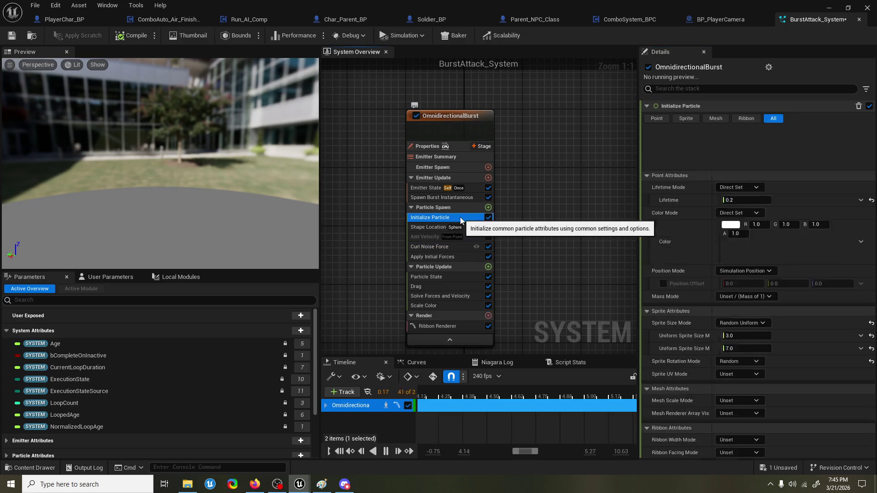
click(453, 327)
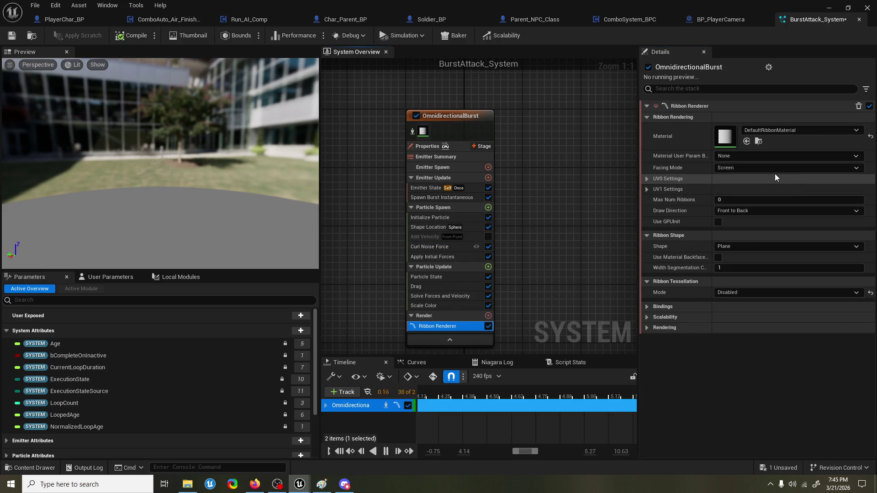
Step: Widen Initialize Particle's uniform sprite size to 4.43–92.72 and set Ribbon Width to Direct Set at 5.0
drag(215, 165, 252, 164)
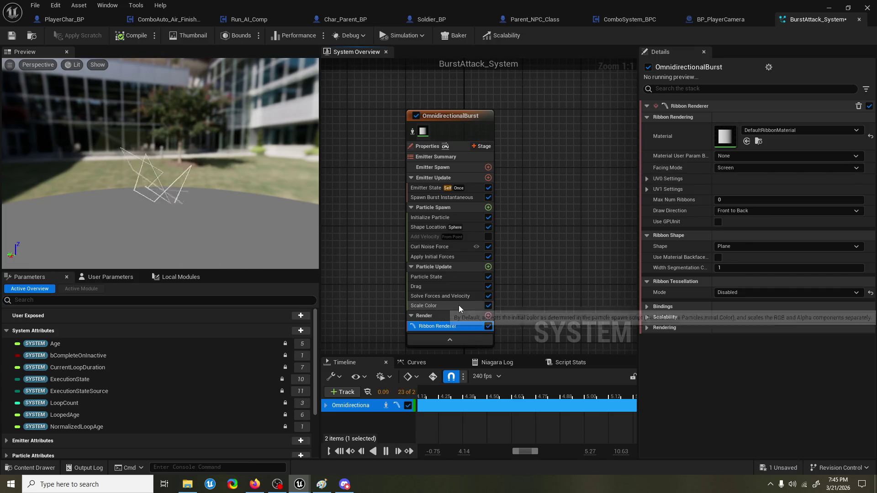
click(488, 207)
click(488, 210)
click(488, 208)
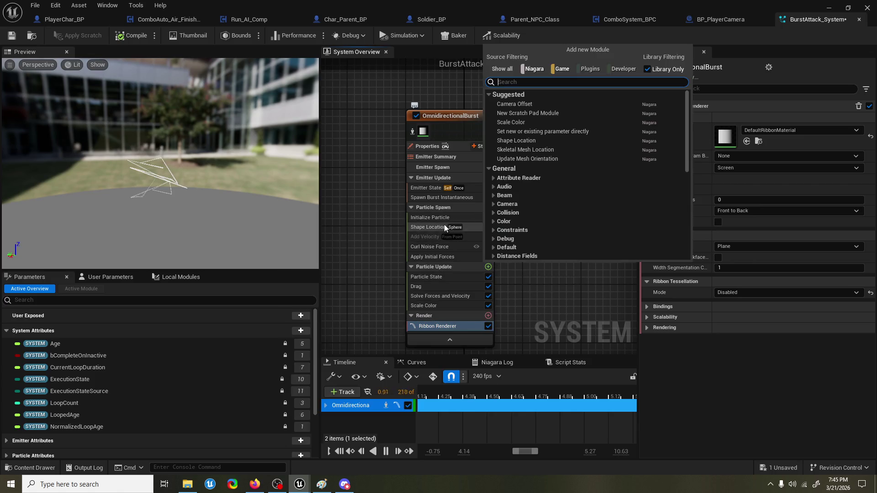
click(444, 221)
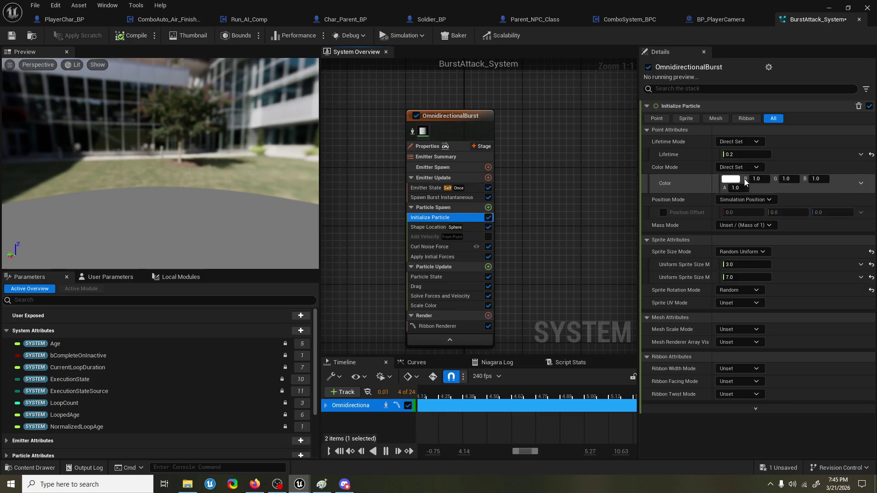
mouse_move(749, 267)
mouse_down()
mouse_move(804, 278)
mouse_move(759, 277)
mouse_up()
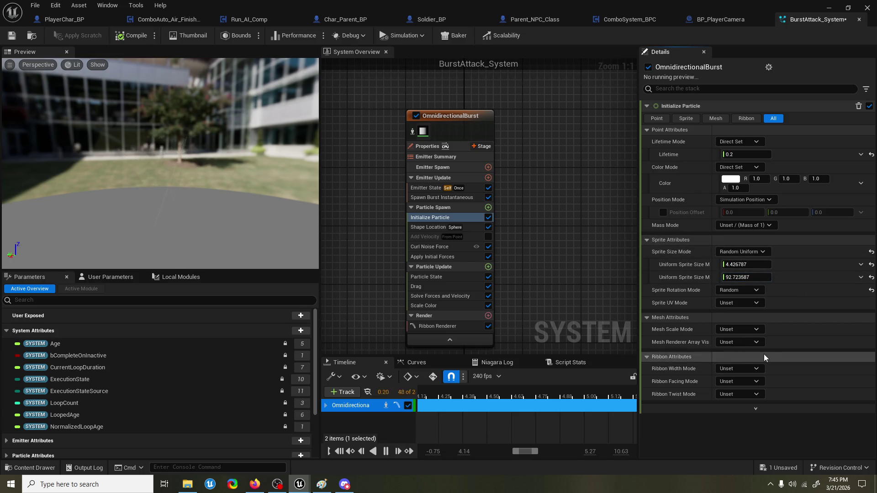
click(749, 368)
click(748, 393)
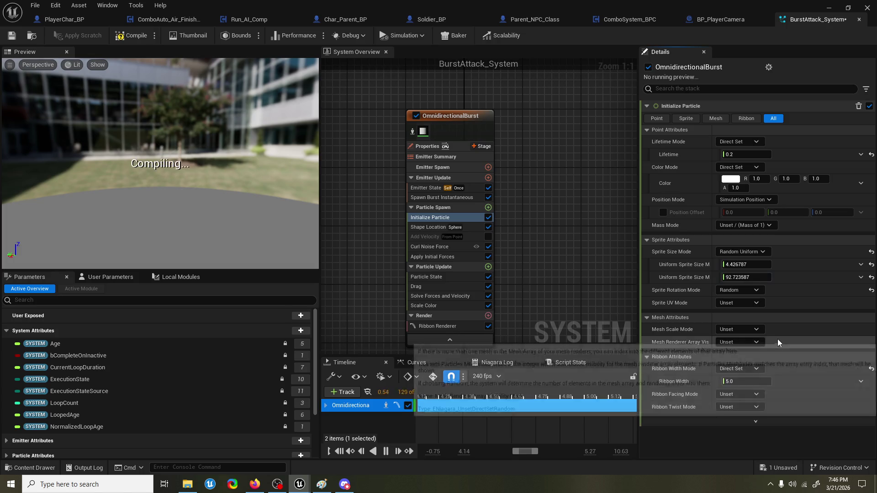
Step: Switch Ribbon Width to a Random Range Float dynamic input
click(861, 381)
text(random fl)
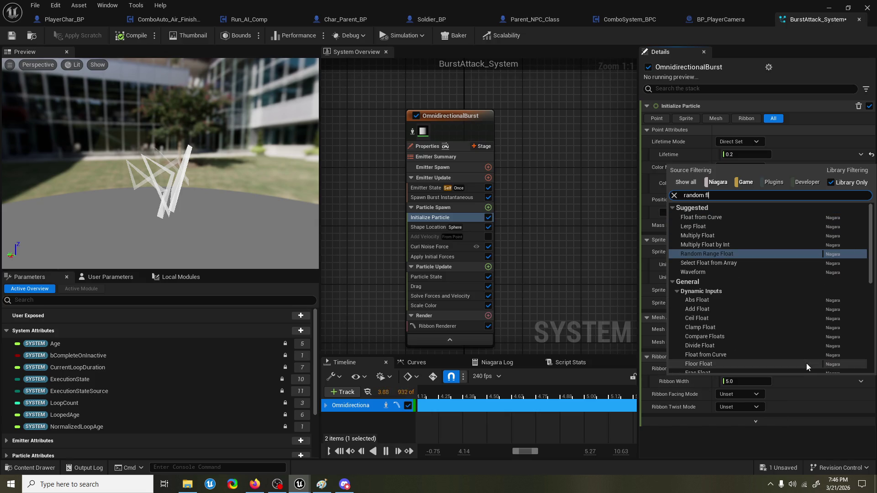
key(Return)
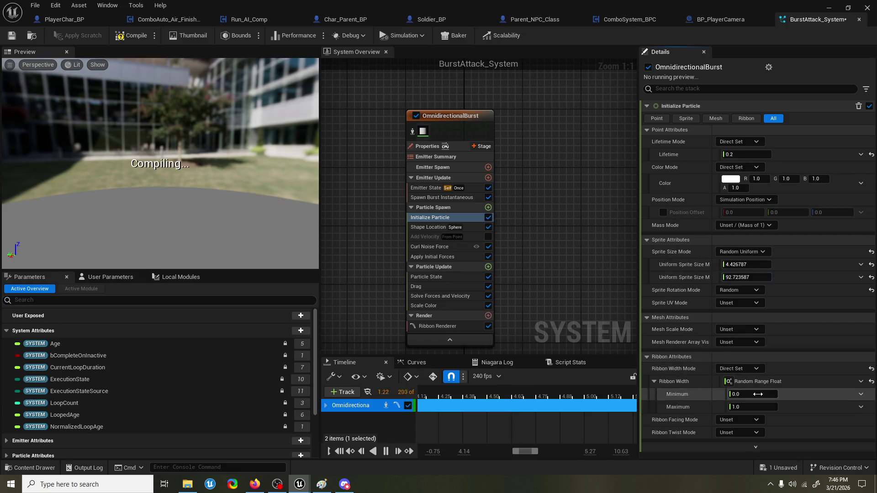
text(5)
key(Return)
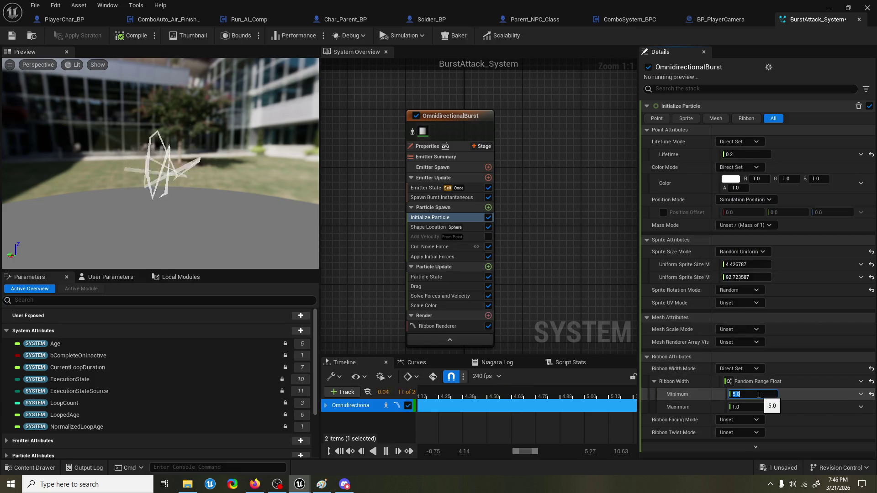
Step: Set the ribbon width random range to minimum 1.0 and maximum 2.0
click(759, 406)
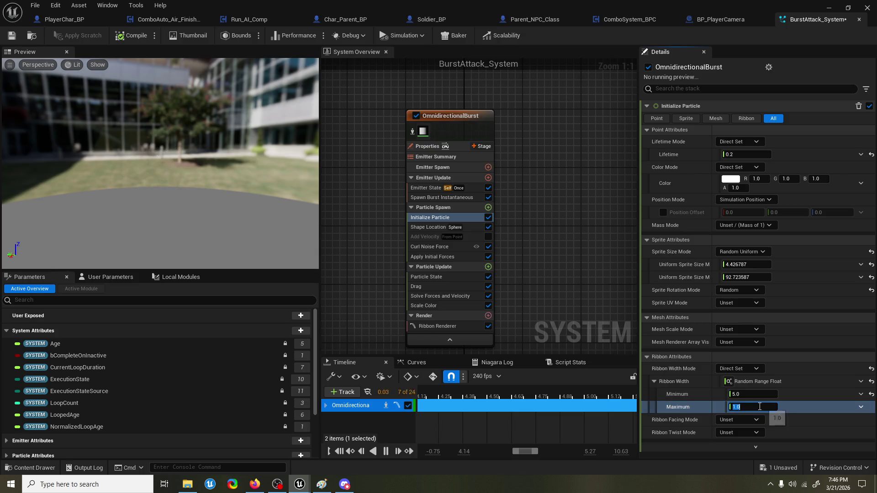
text(10)
click(753, 395)
text(2)
click(758, 406)
click(754, 394)
key(Tab)
text(2)
key(Return)
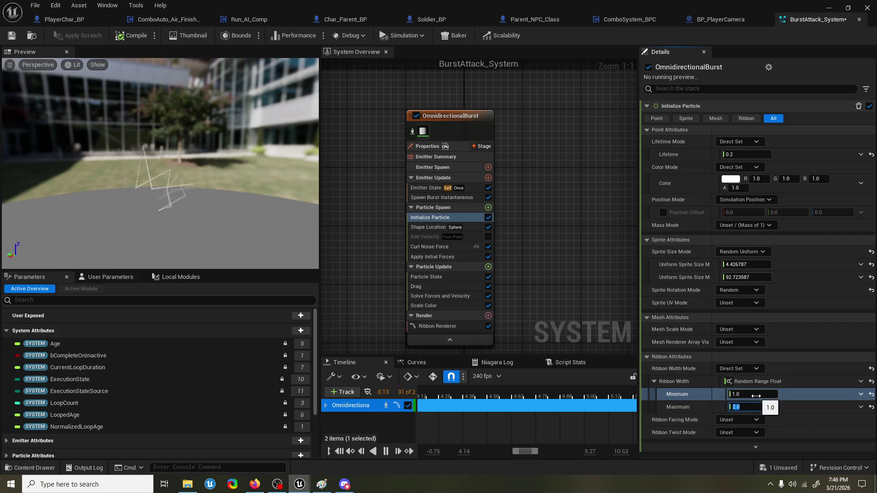
click(430, 192)
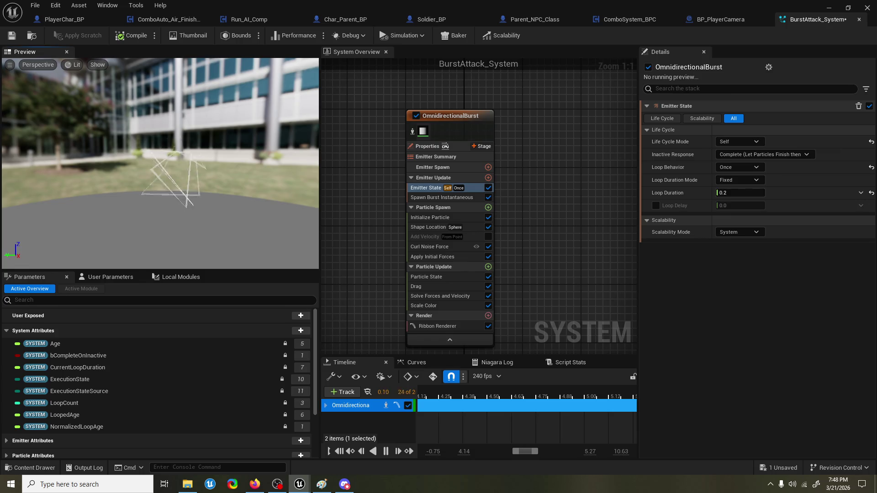
Step: Show the OmnidirectionalBurst Initialize Particle settings again, where Lifetime is directly set to 0.2
click(455, 216)
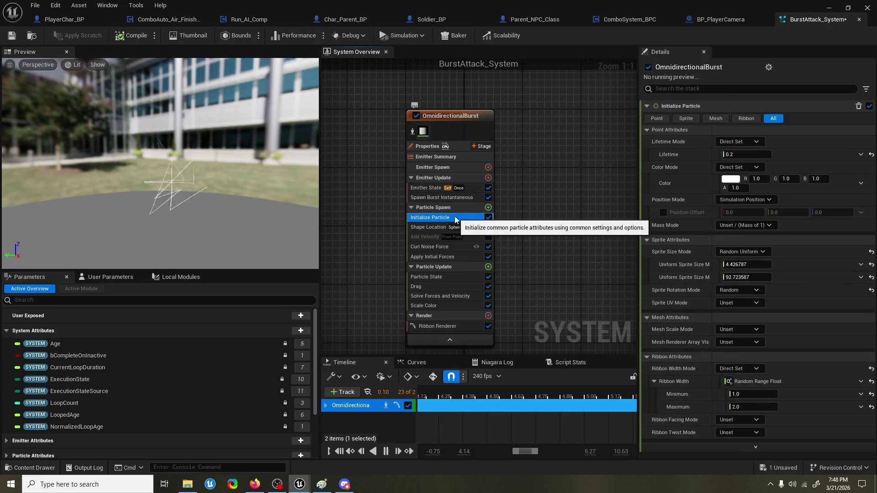
Step: Raise the first key of the Curl Noise Force strength curve to 150 at time 0
click(452, 247)
mouse_move(687, 178)
click(840, 220)
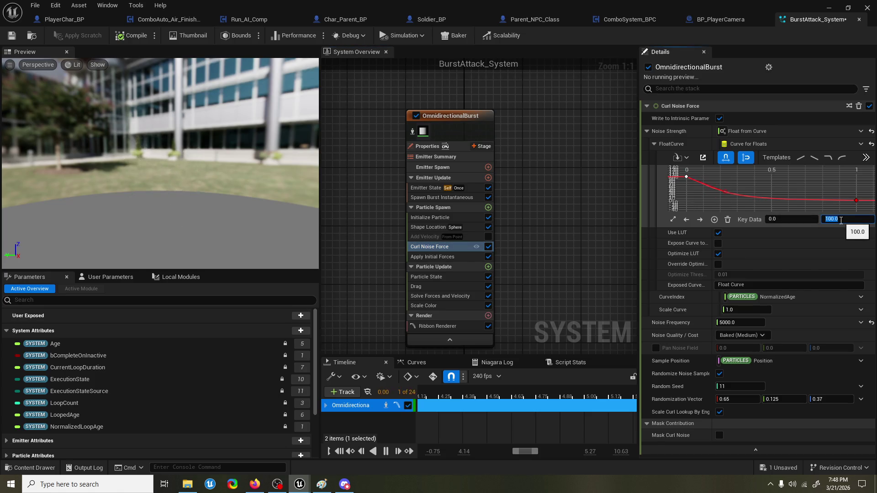
text(700)
key(Return)
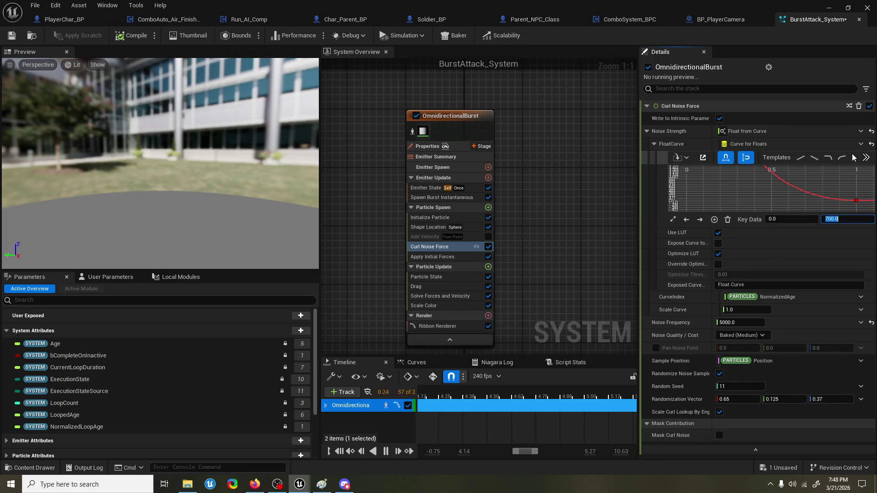
click(846, 224)
drag(846, 224, 843, 220)
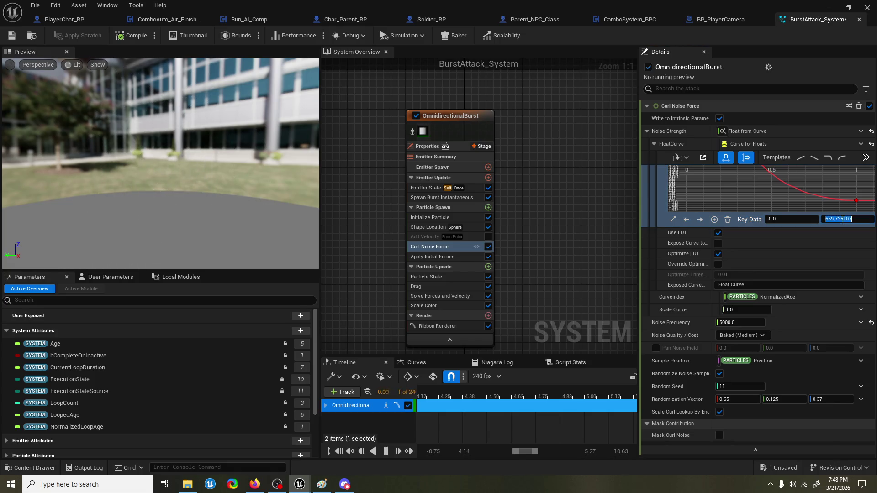
text(1500)
key(Return)
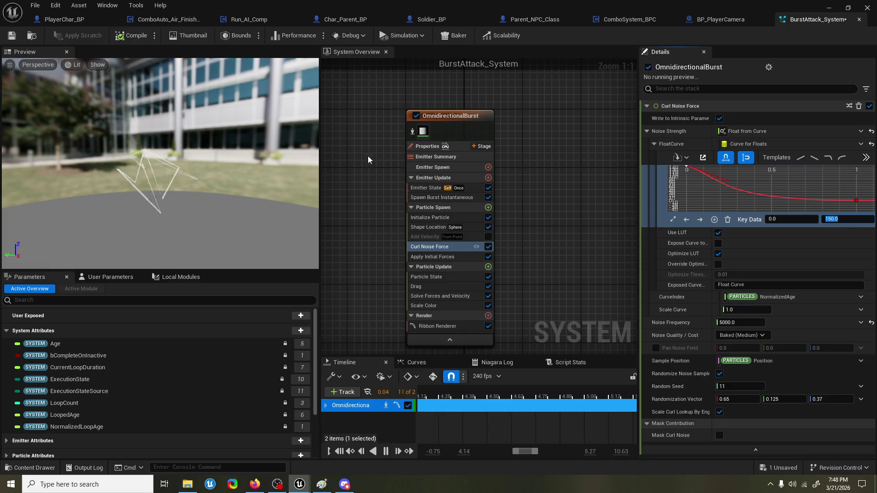
drag(218, 181, 82, 186)
click(435, 217)
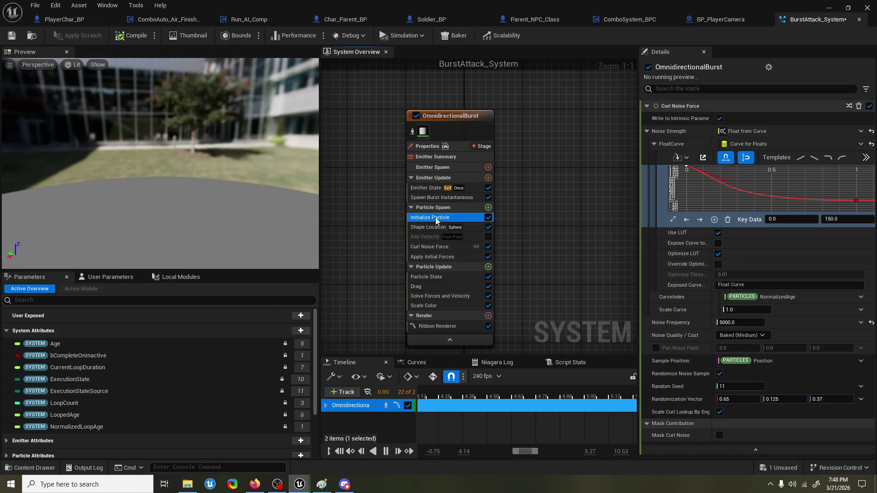
Step: Reset Scale Color's Scale RGB and drive it with a Vector from Curve over NormalizedAge
click(441, 305)
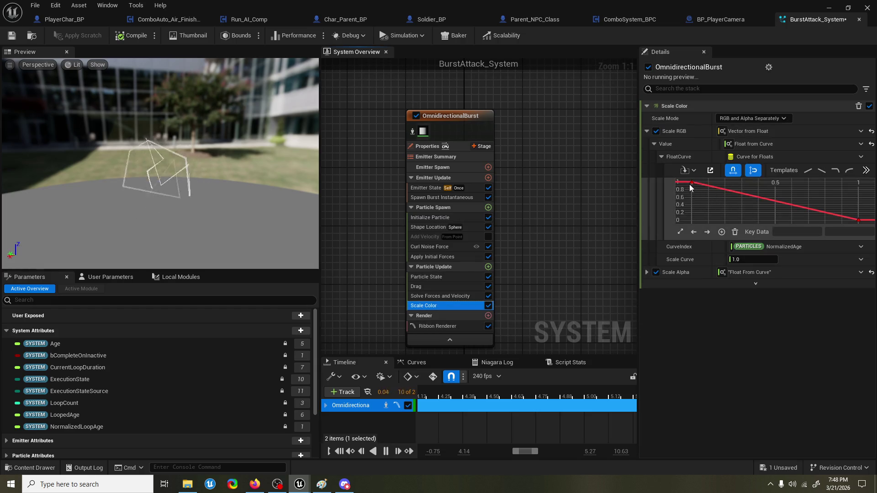
mouse_move(689, 184)
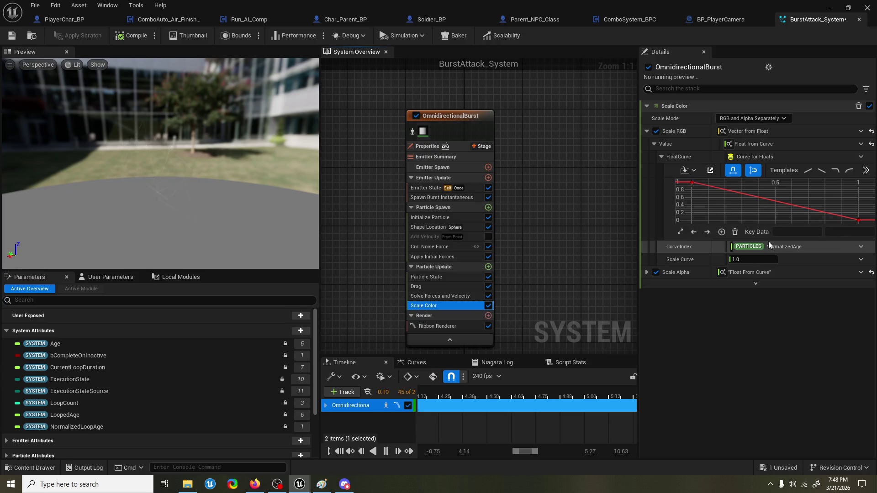
click(871, 144)
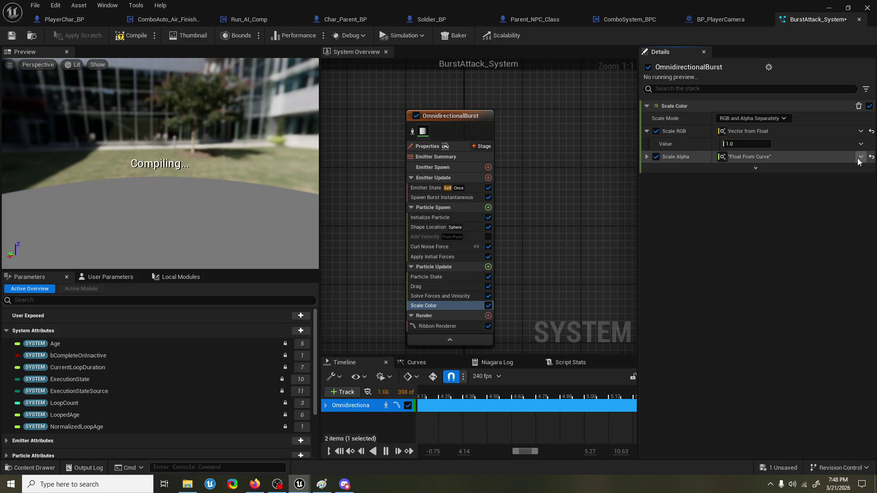
click(869, 132)
click(869, 132)
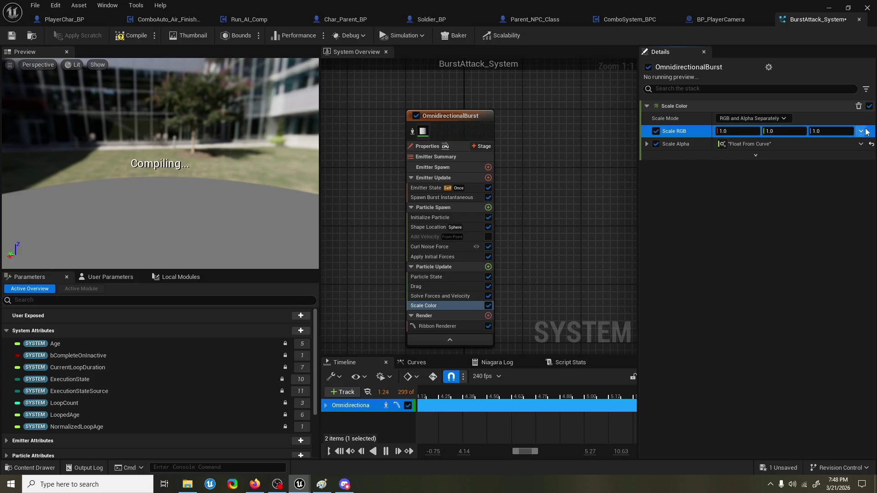
click(861, 131)
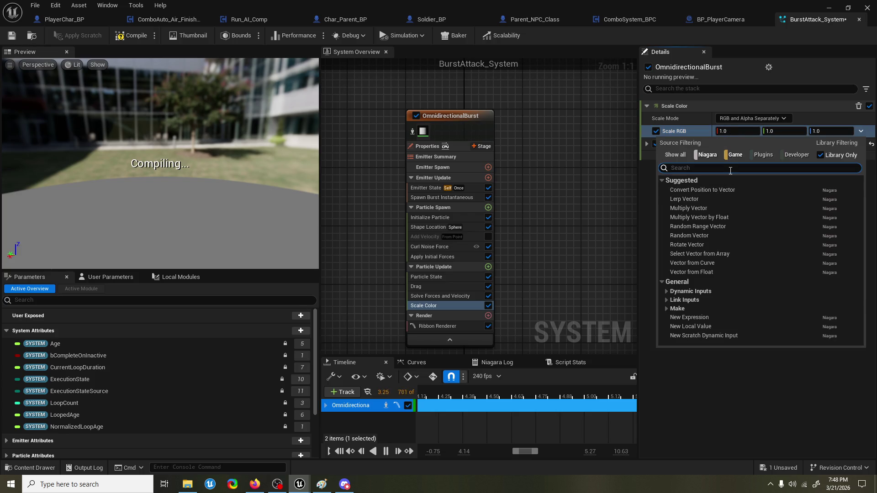
text(curve)
key(Return)
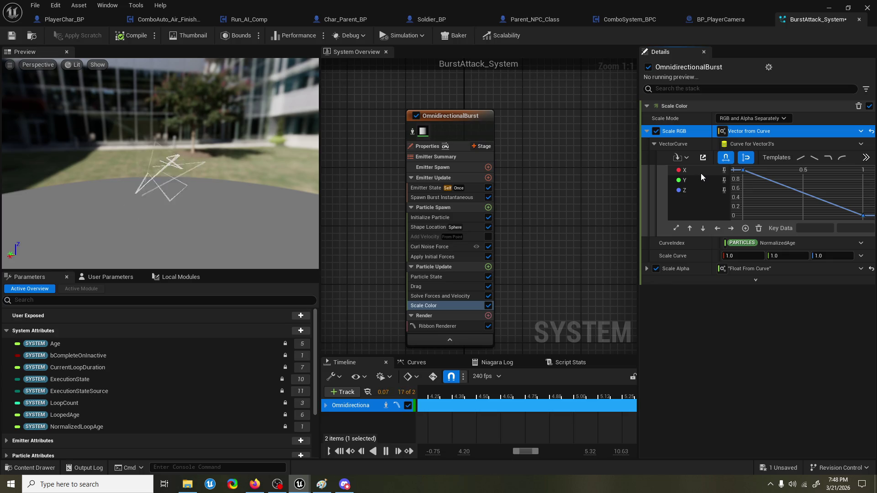
Step: Isolate the curve's Z channel and set its first key value to 0
click(699, 190)
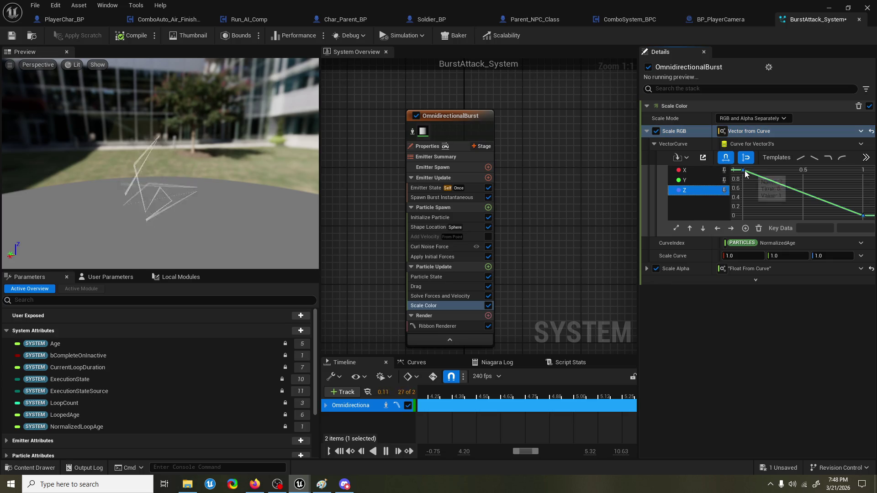
click(744, 171)
click(706, 190)
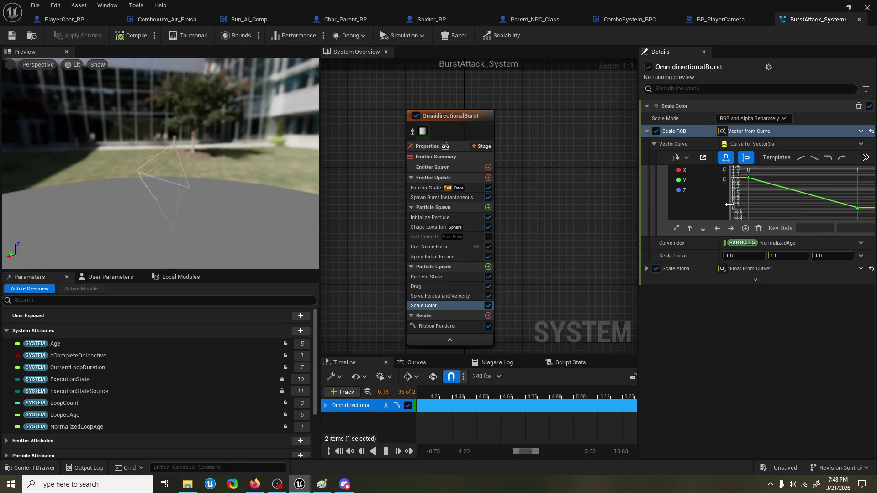
click(726, 190)
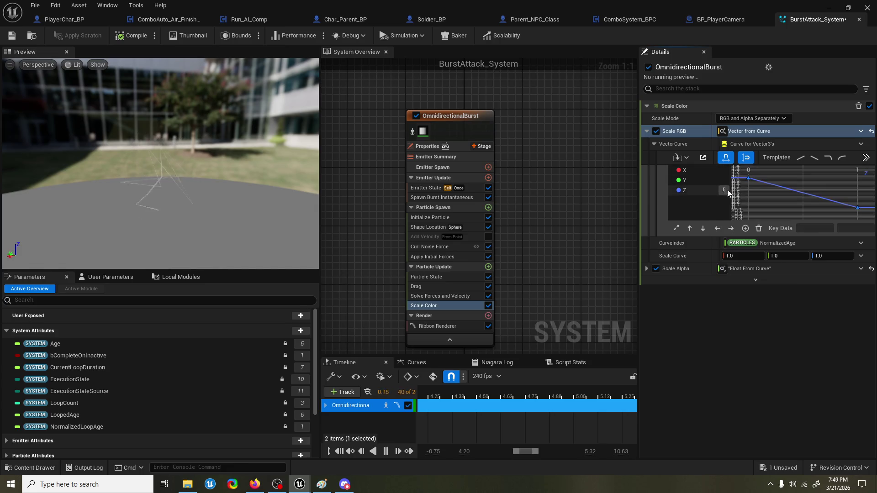
click(748, 178)
click(854, 228)
text(0)
key(Return)
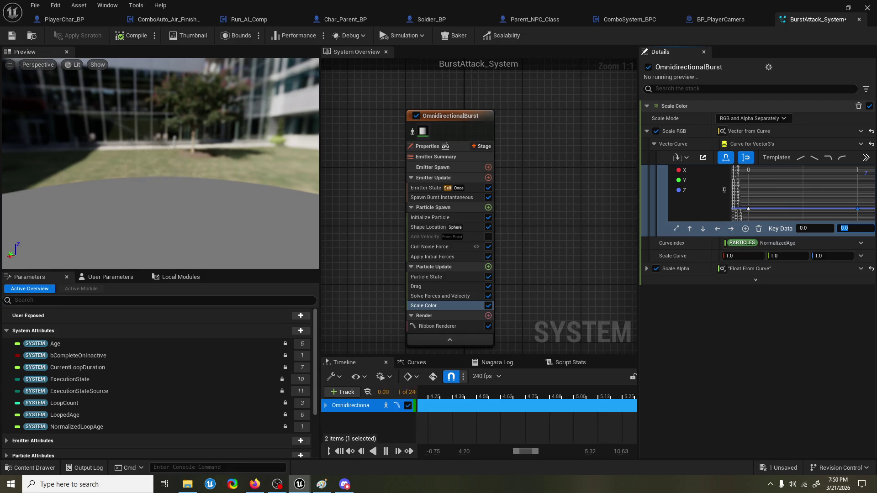
mouse_move(280, 210)
mouse_down()
mouse_move(205, 206)
mouse_move(225, 183)
mouse_up()
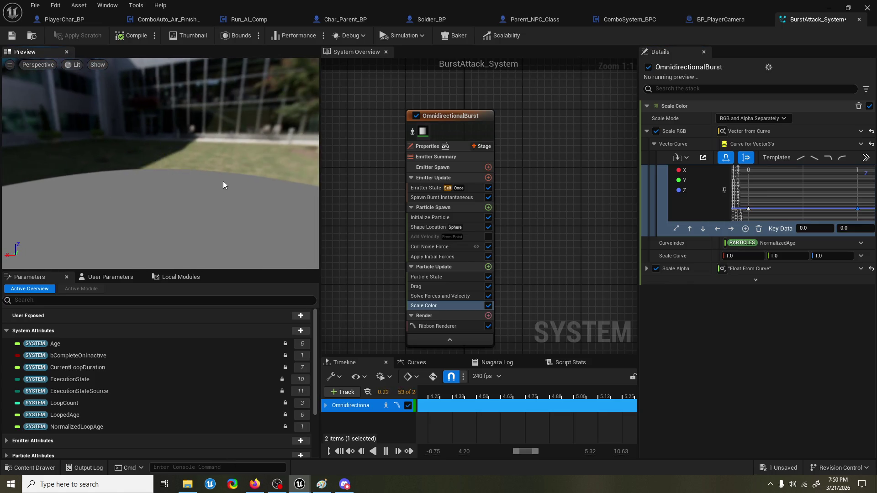
click(427, 187)
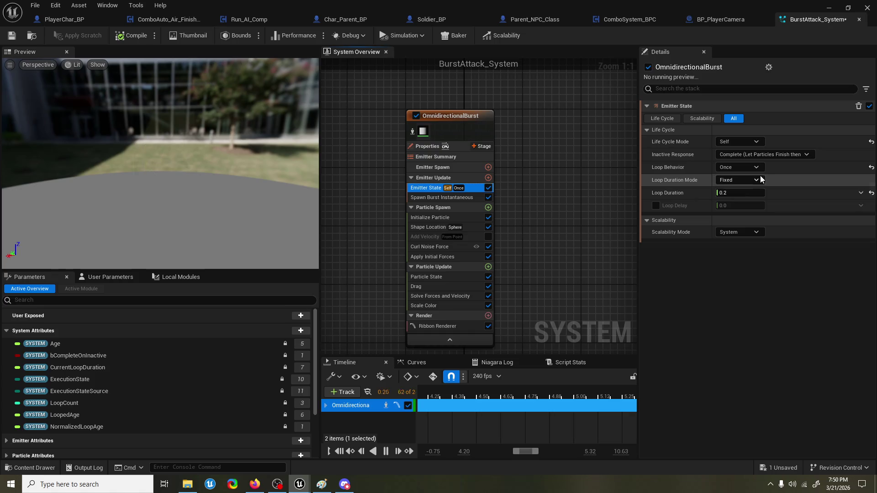
Step: Set the Spawn Burst Instantaneous spawn count to 5
click(449, 199)
click(744, 118)
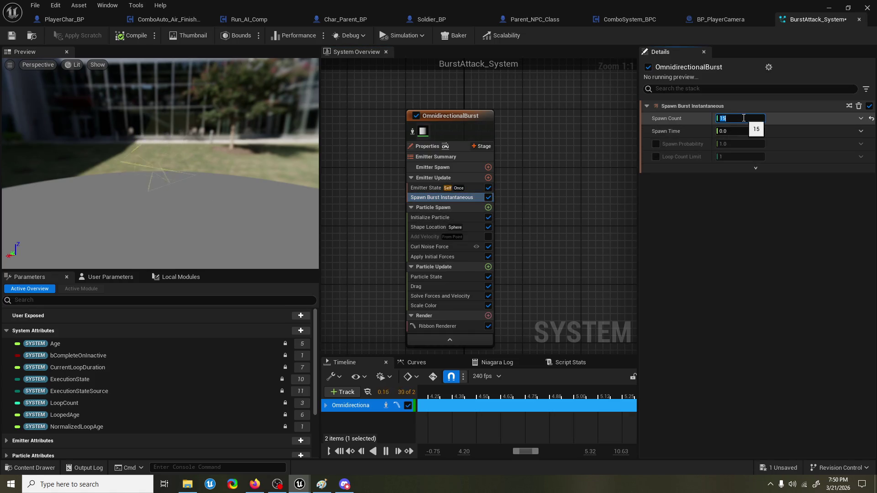
text(50)
key(Return)
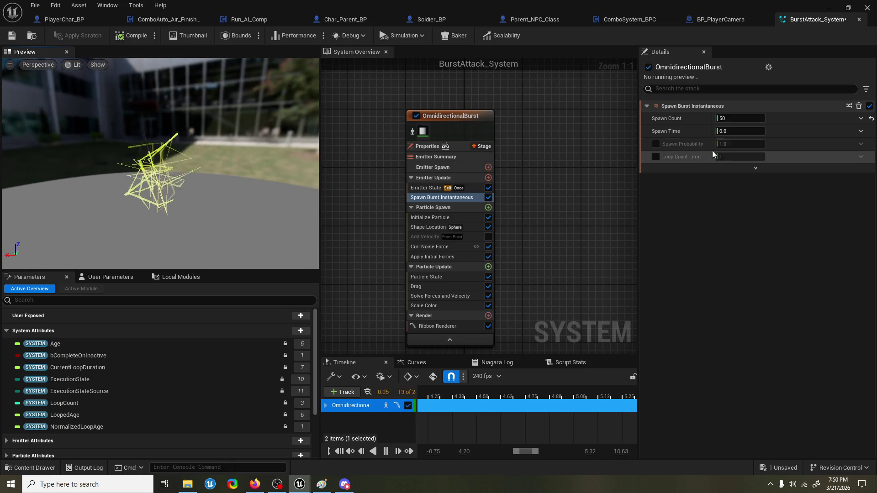
click(754, 121)
text(5)
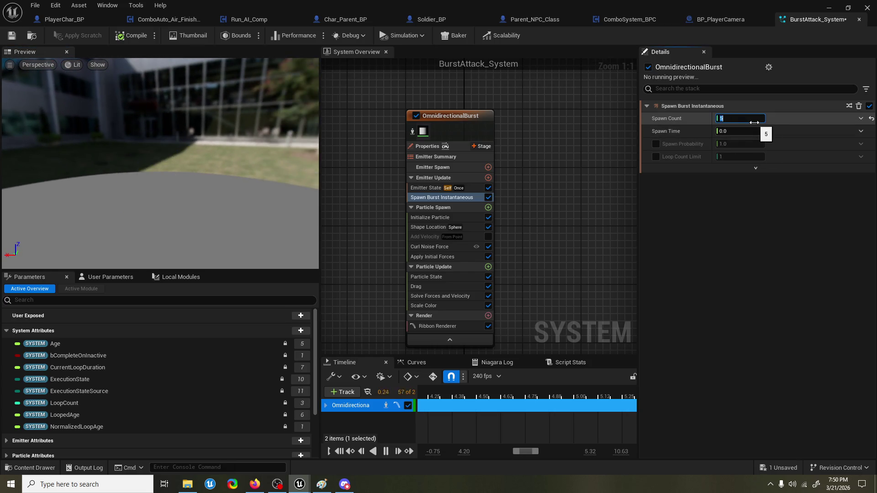
key(Return)
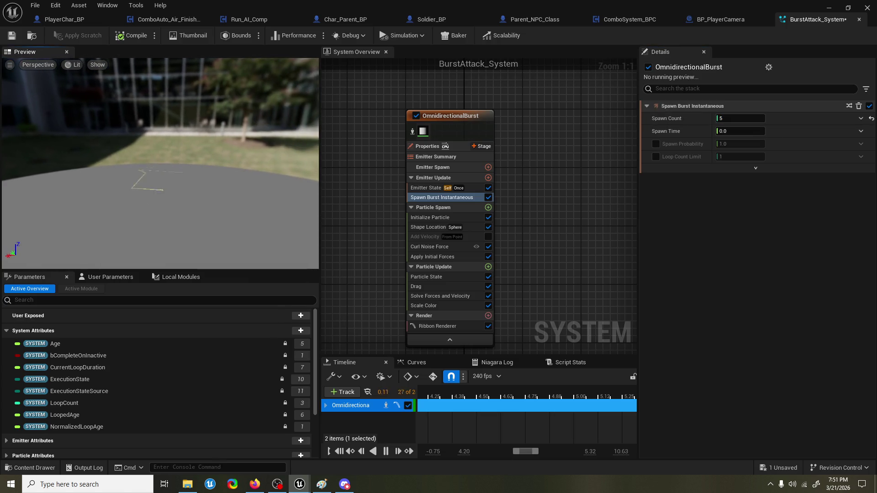
Step: Save the BurstAttack_System asset
drag(182, 156, 182, 156)
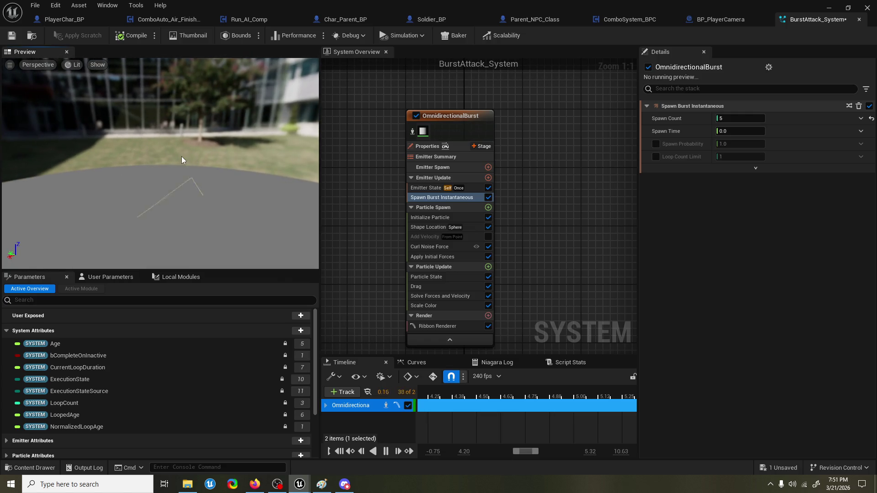
key(ctrl+s)
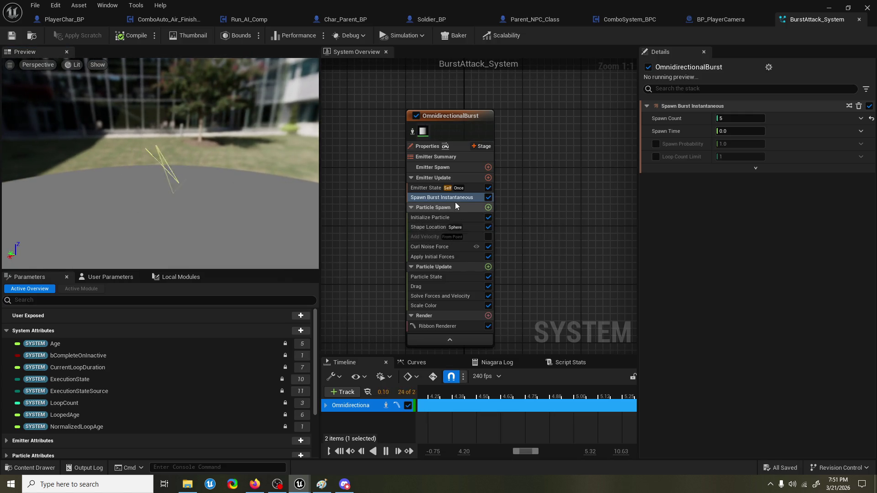
click(451, 306)
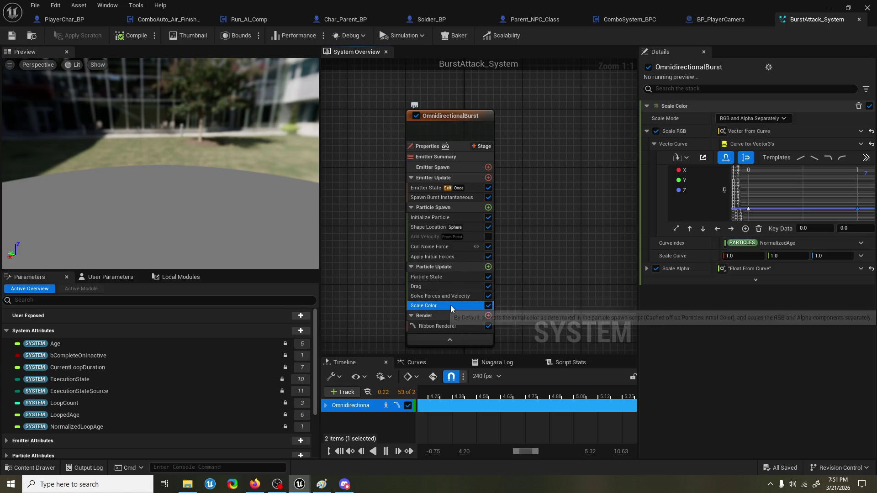
Step: Lower the Y (green) colour curve's starting key to 0.5 and save
click(703, 183)
drag(748, 179, 747, 195)
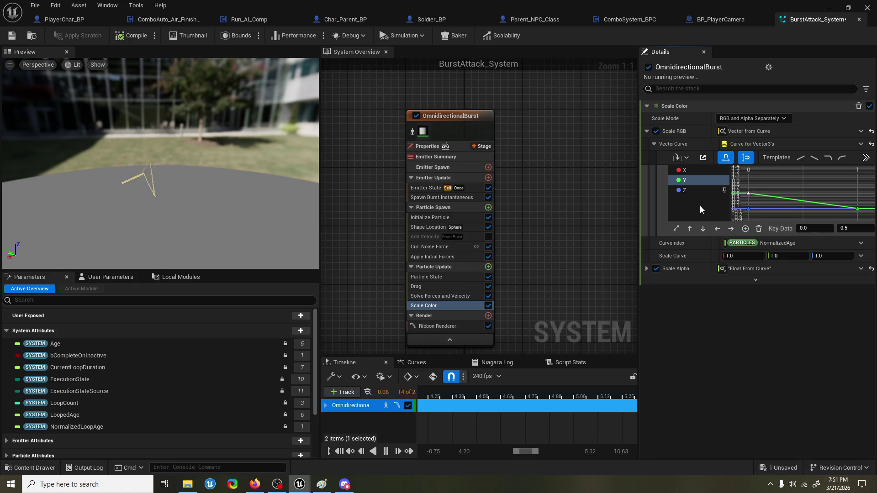
click(702, 173)
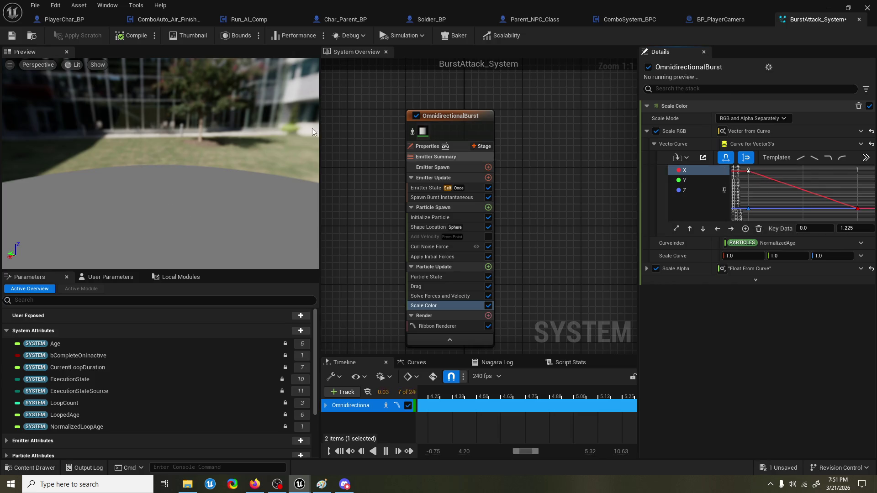
click(12, 37)
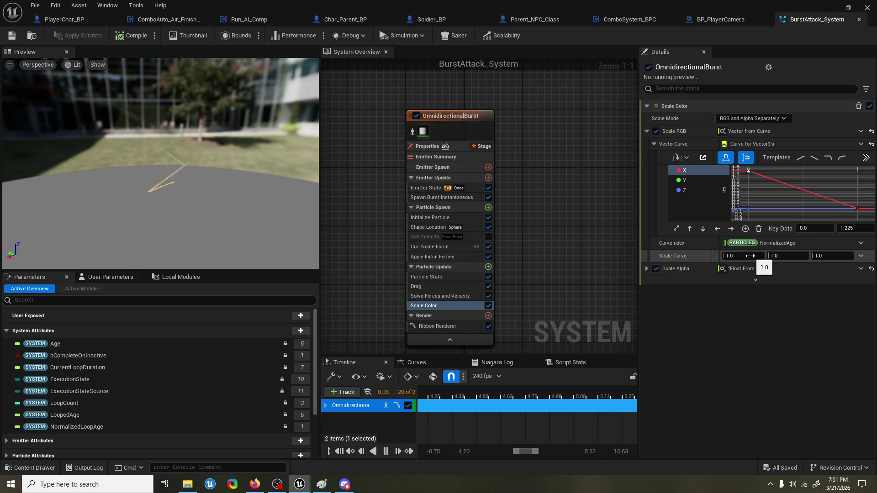
Step: Set Scale Color's Scale Curve to 2.0 on X, Y and Z
click(753, 256)
text(2)
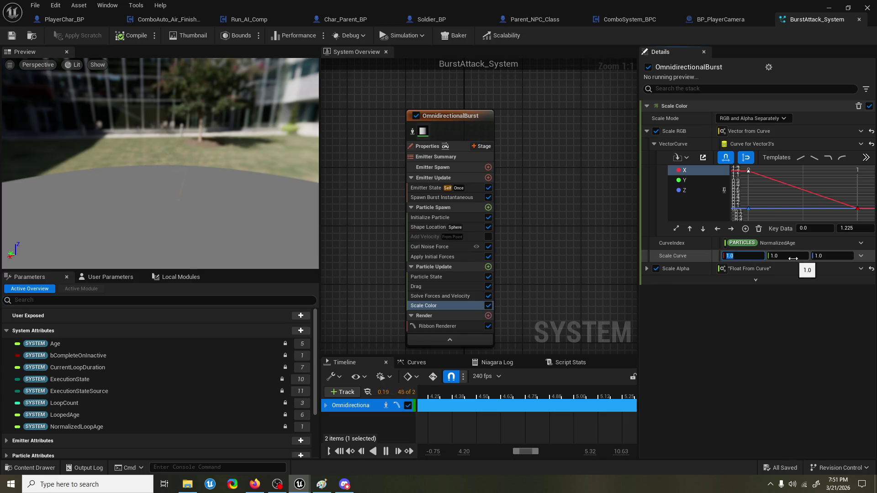
click(800, 256)
text(2)
click(834, 257)
text(2)
key(Return)
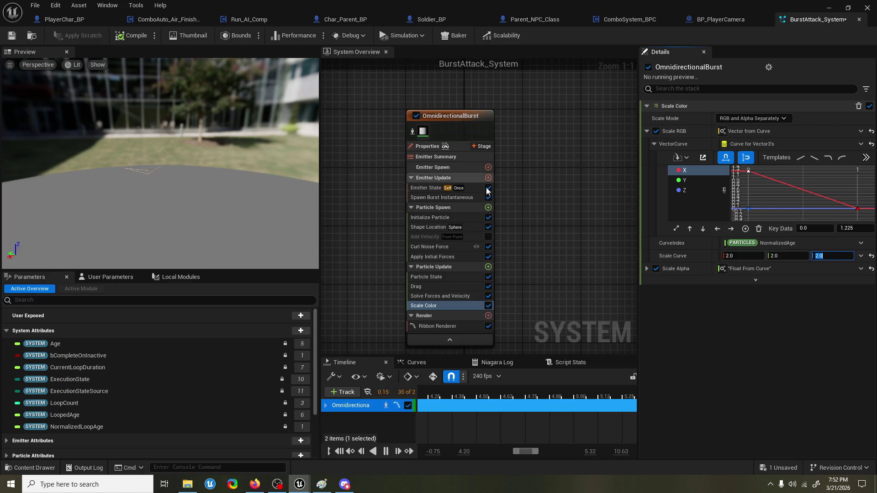
Step: Save BurstAttack_System again and check the lightning ribbon in the preview
drag(548, 186, 565, 172)
key(ctrl+s)
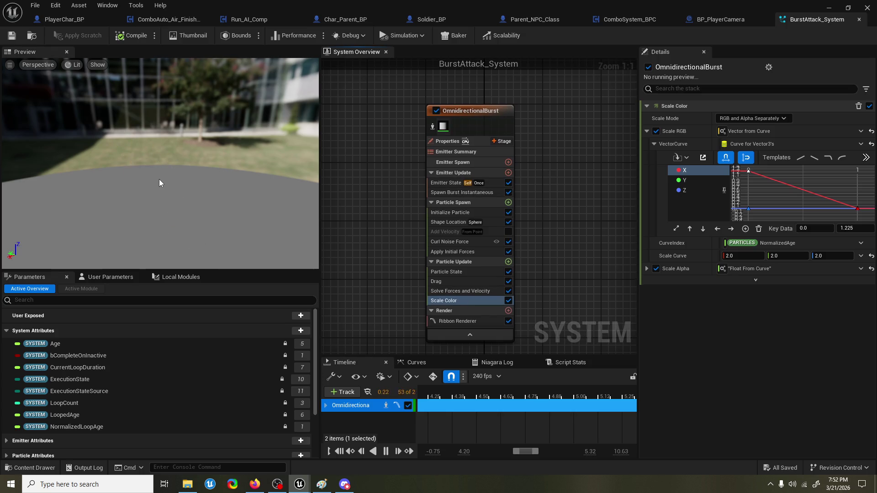
mouse_move(159, 179)
mouse_down()
mouse_move(137, 177)
mouse_move(193, 161)
mouse_up()
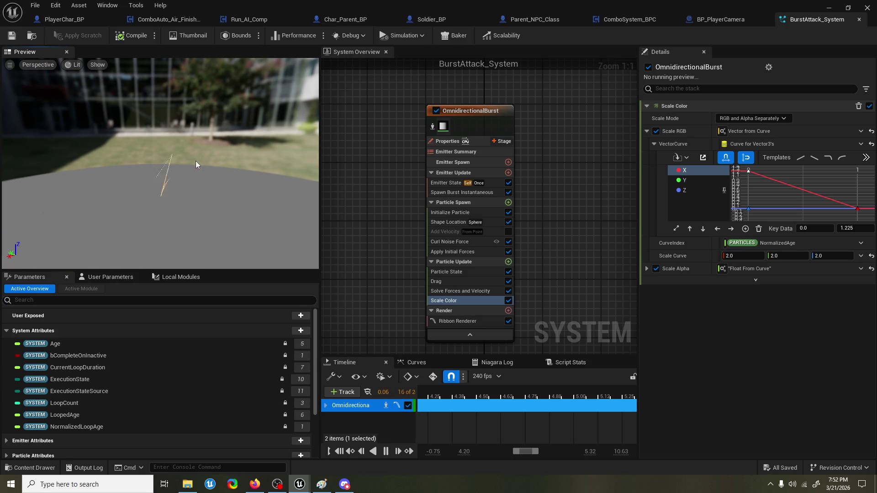
drag(196, 162, 169, 162)
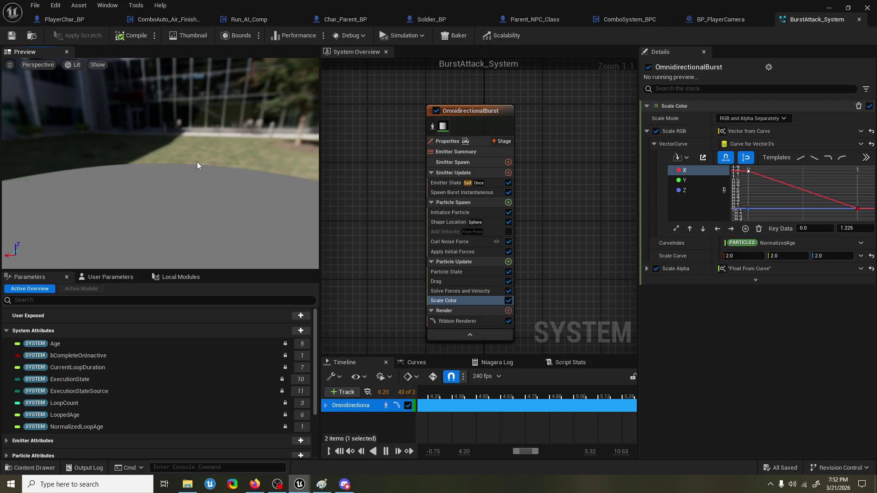
Step: Set the OmnidirectionalBurst Spawn Burst Instantaneous spawn count to 8
click(492, 184)
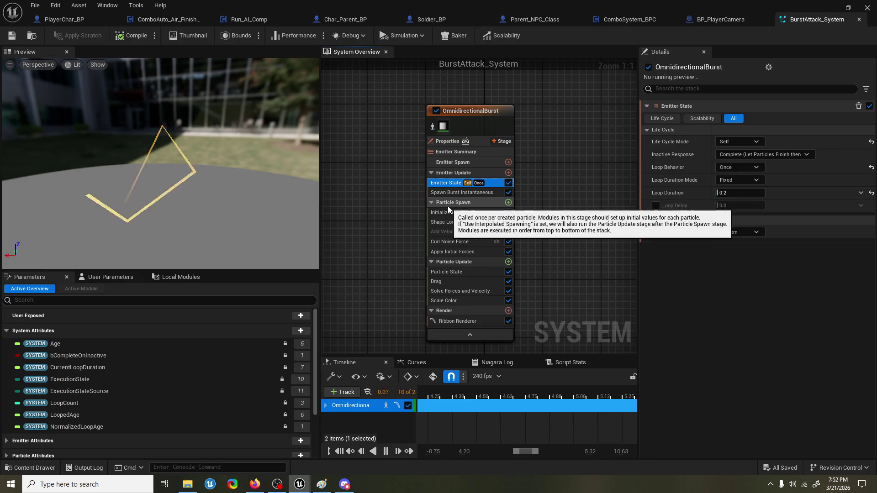
click(450, 212)
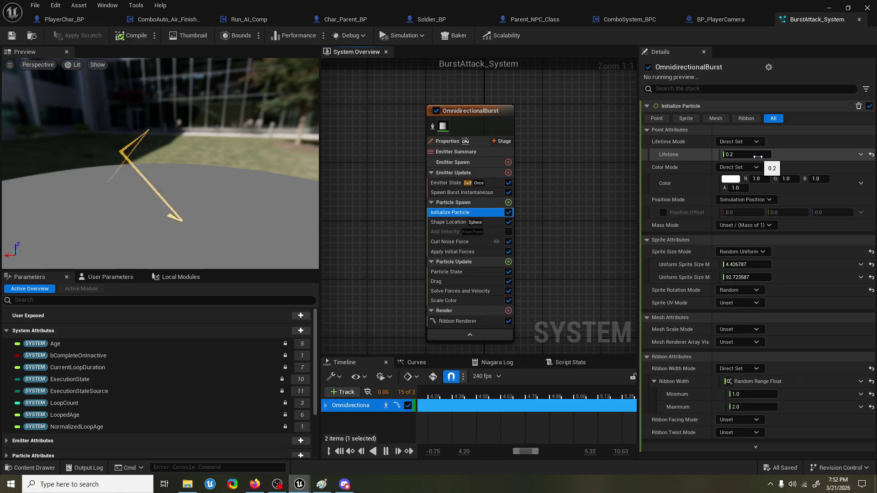
click(457, 193)
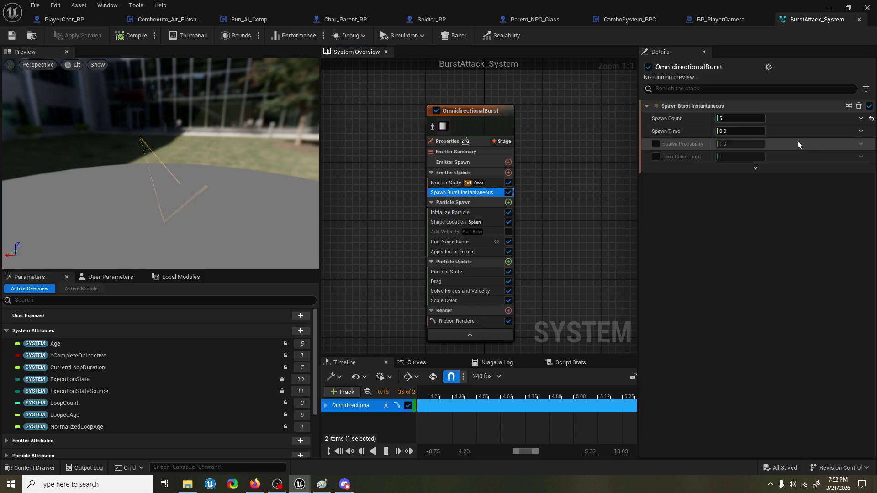
click(744, 119)
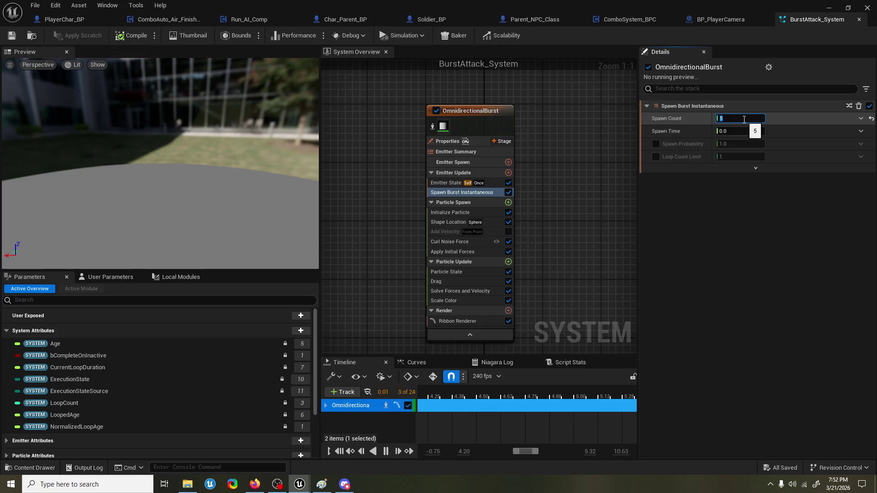
text(8)
key(Return)
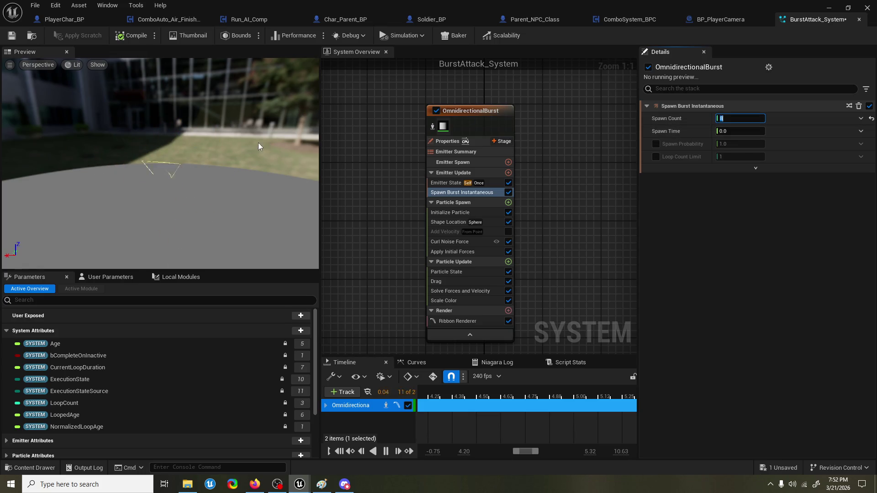
drag(259, 143, 197, 144)
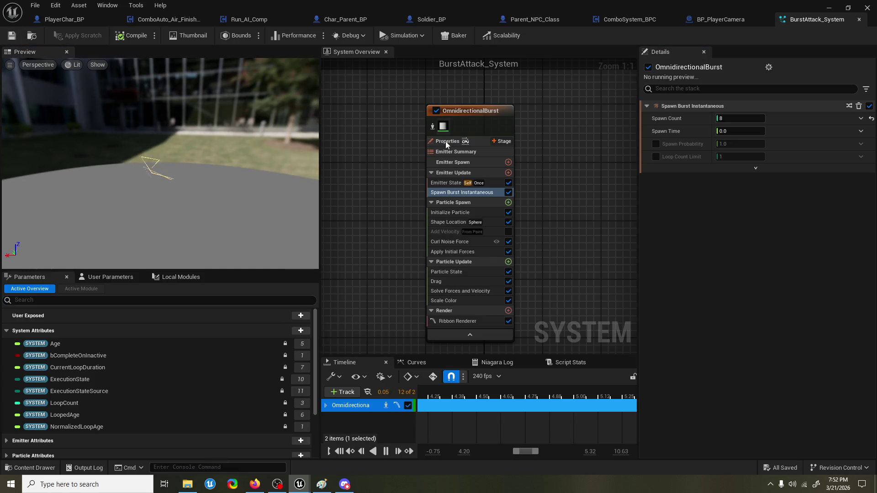
click(454, 187)
click(457, 192)
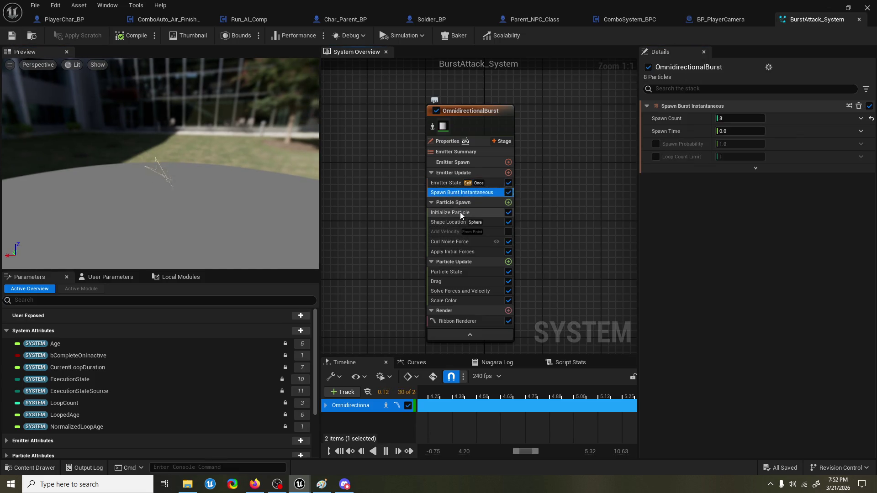
click(459, 212)
Step: Set the burst particles' Initialize Particle Lifetime to 0.1 and save BurstAttack_System
click(730, 155)
text(0.1)
key(Return)
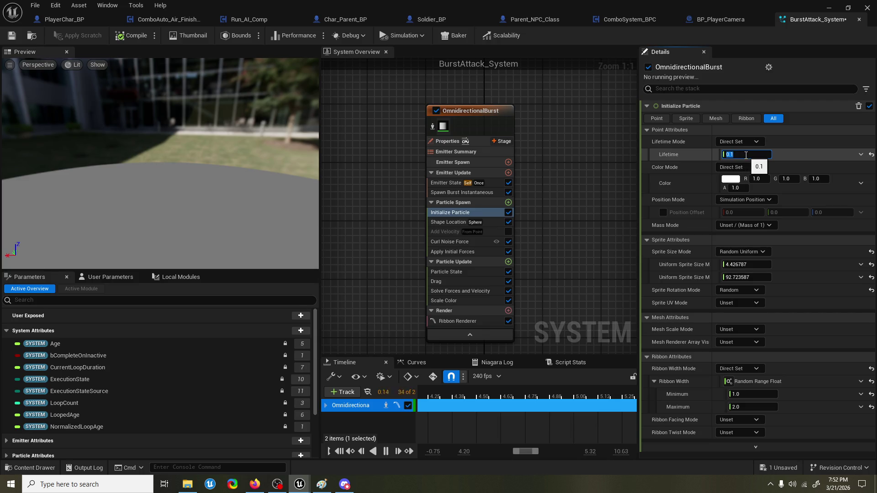
text(.)
text(0.1)
key(Return)
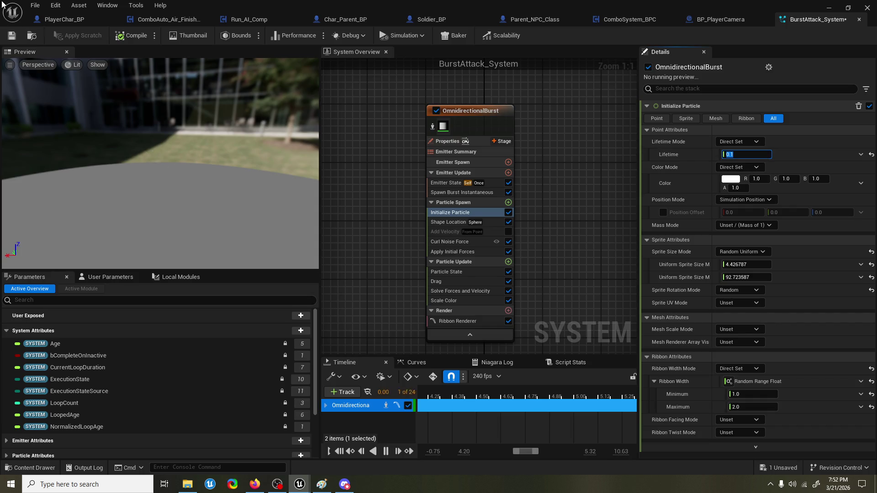
click(12, 35)
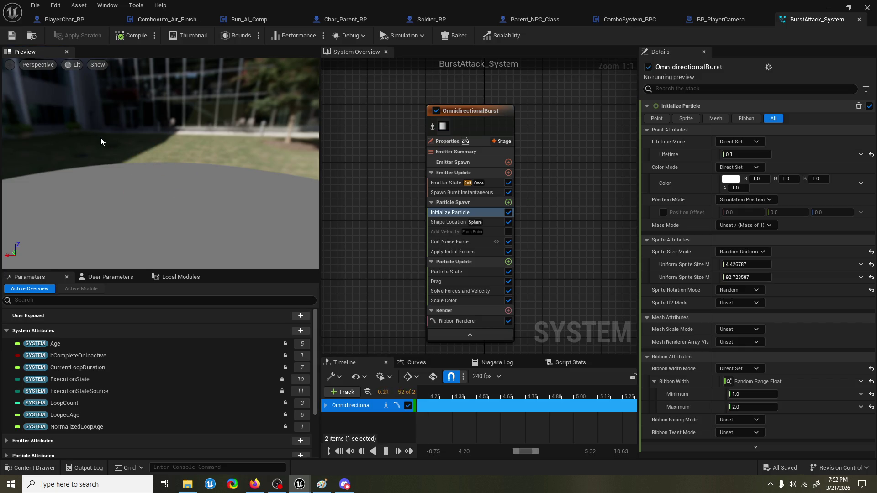
Step: Orbit the effect preview, then move the Niagara editor aside to reveal the Graveyard level
drag(113, 173, 132, 174)
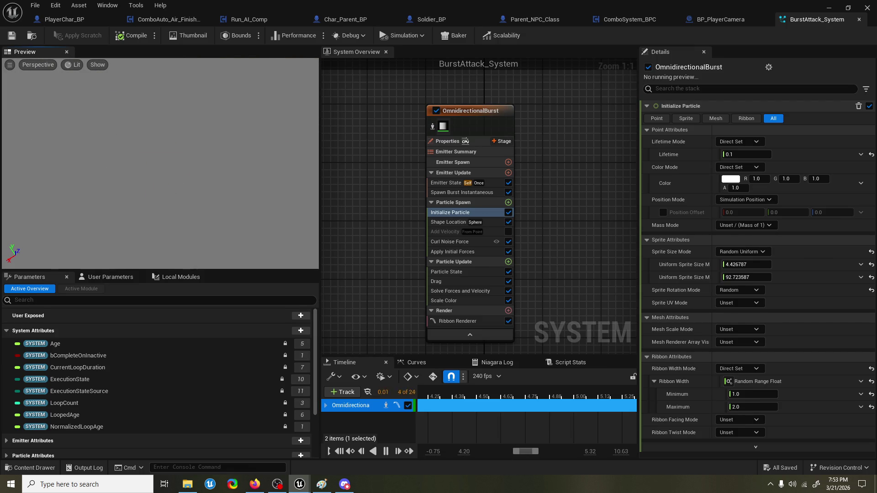
mouse_move(174, 207)
mouse_down()
mouse_move(169, 233)
mouse_move(159, 201)
mouse_up()
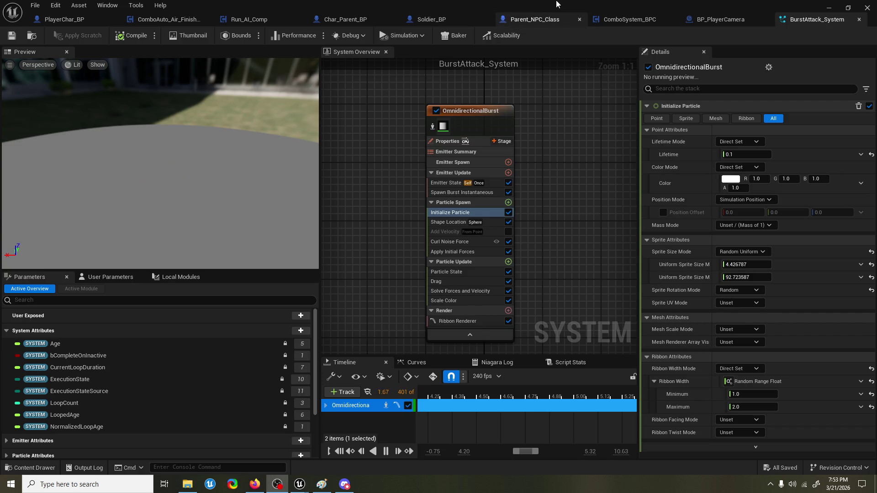
drag(556, 4, 836, 64)
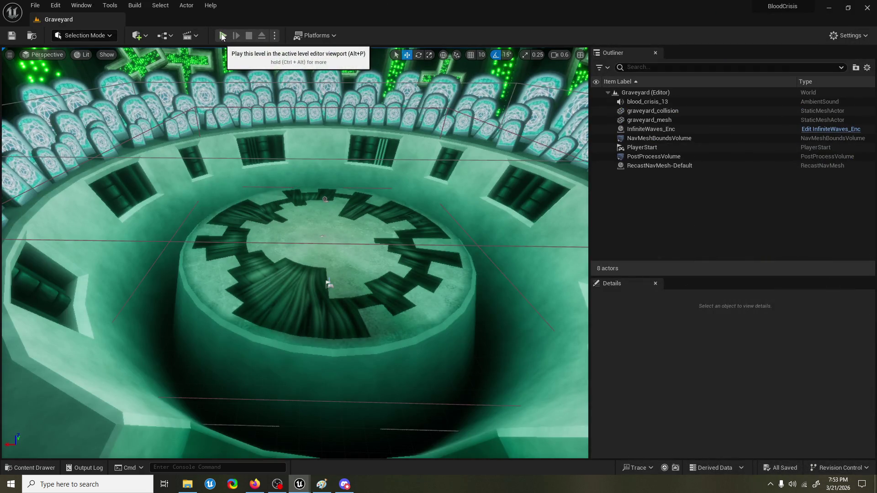
click(222, 36)
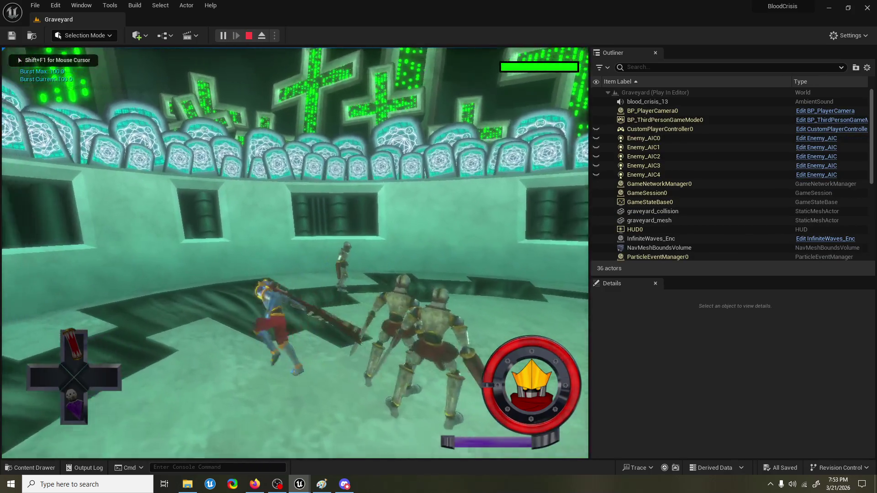
key(Tab)
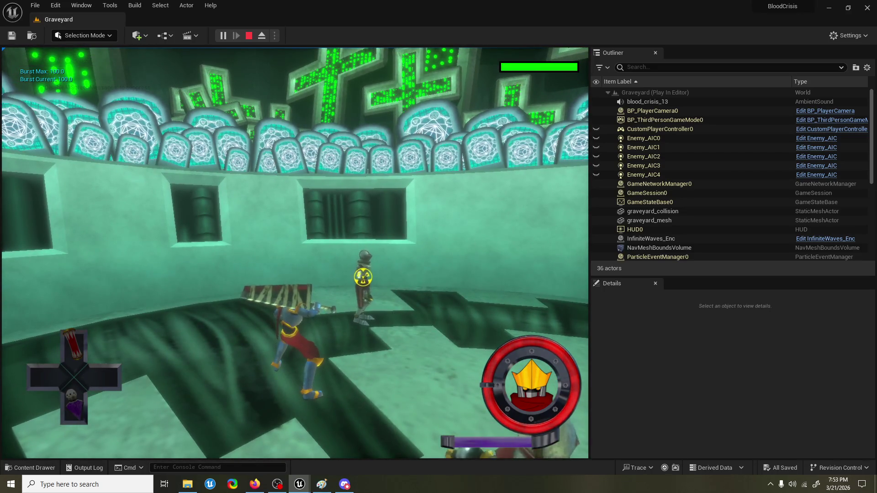
key(Escape)
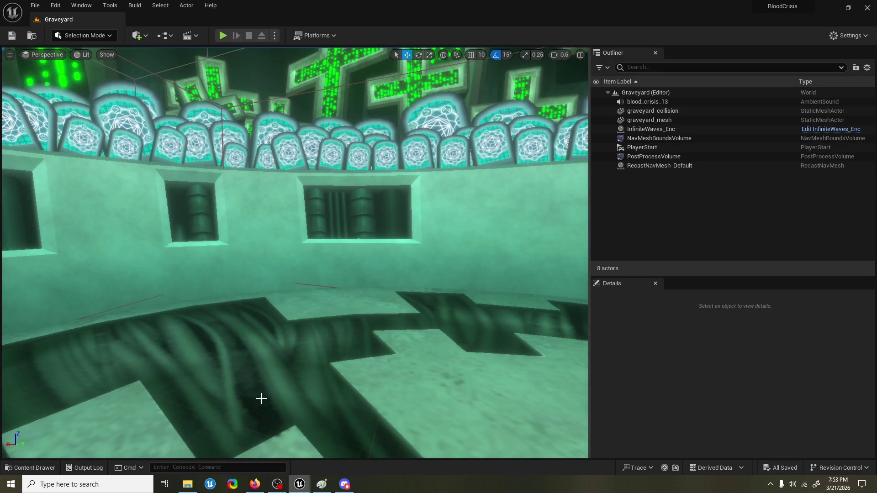
Step: Launch DS4Windows from the Windows search and dismiss its notification
click(46, 484)
text(ds)
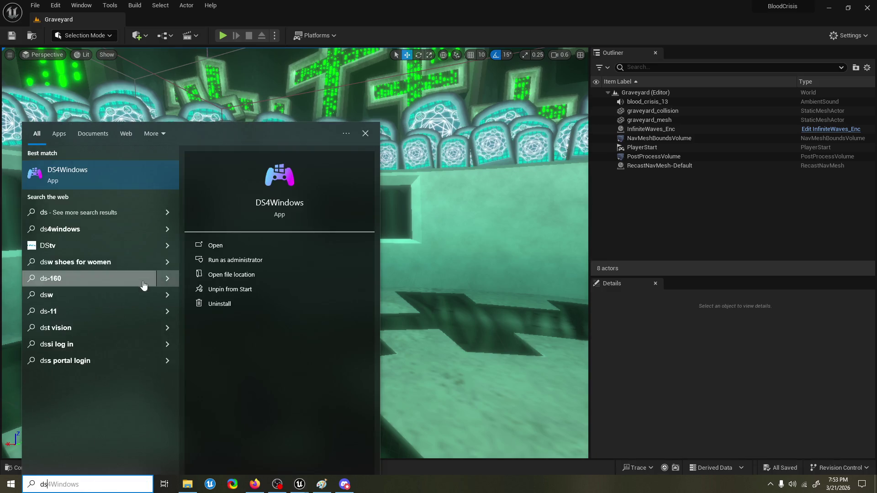
click(140, 175)
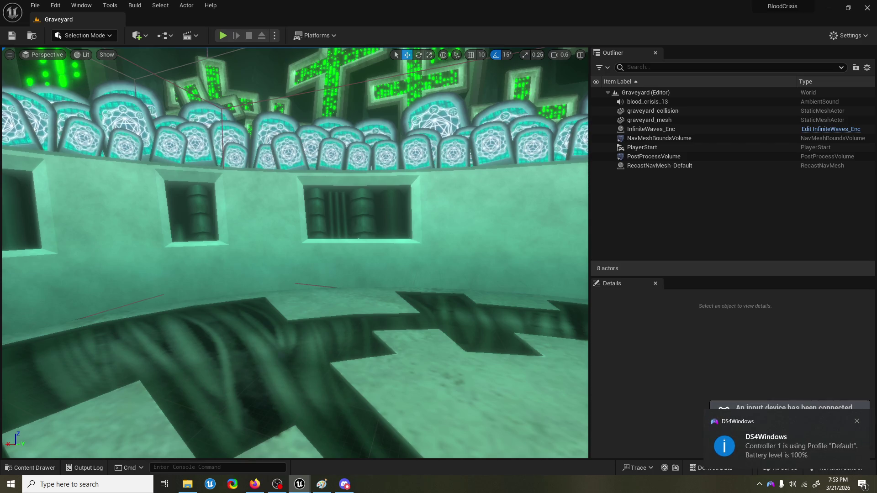
click(857, 421)
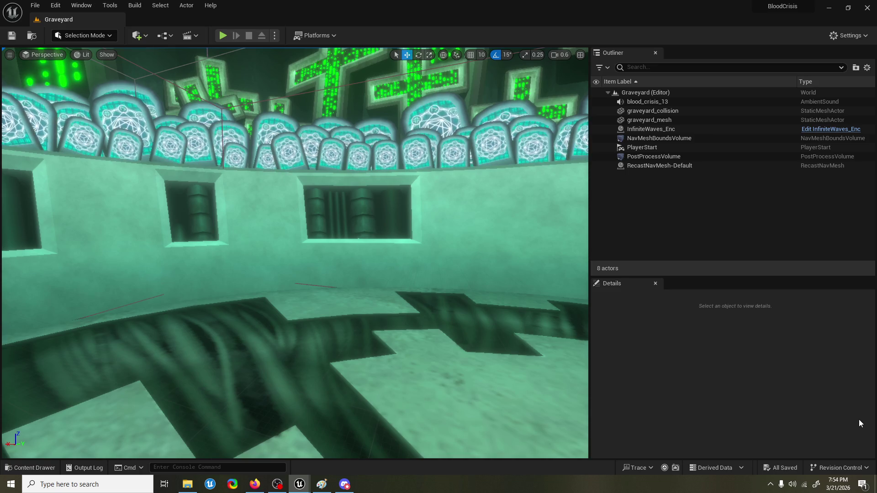
Step: Select the graveyard_mesh actor in the level viewport and start a play test
mouse_move(292, 228)
mouse_down()
mouse_move(292, 356)
mouse_move(347, 384)
mouse_move(348, 297)
mouse_move(297, 246)
mouse_up()
scroll(329, 279, down, 2)
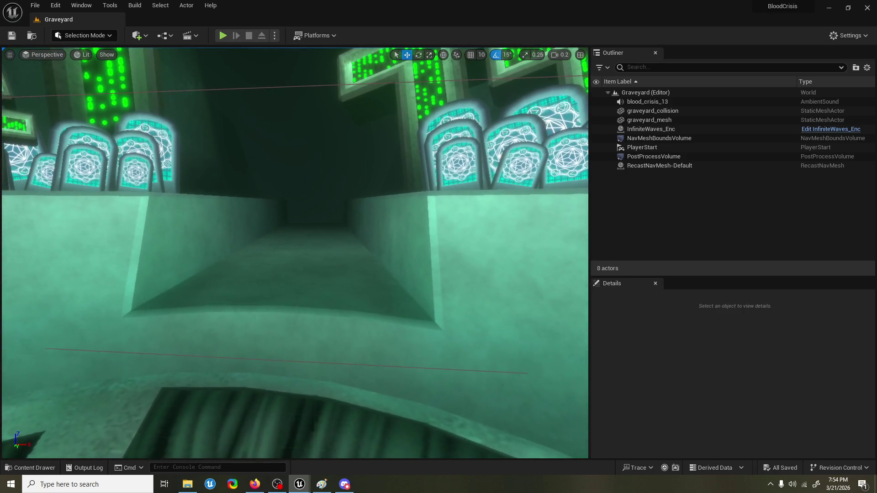
click(315, 183)
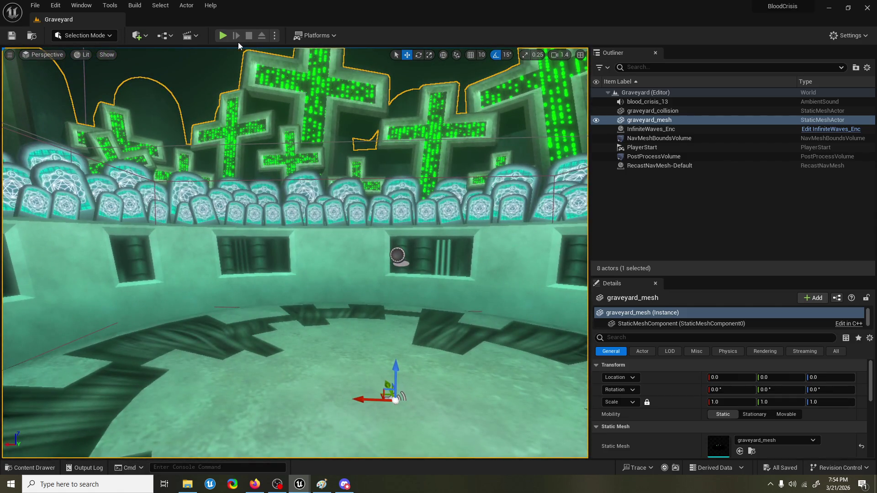
click(226, 38)
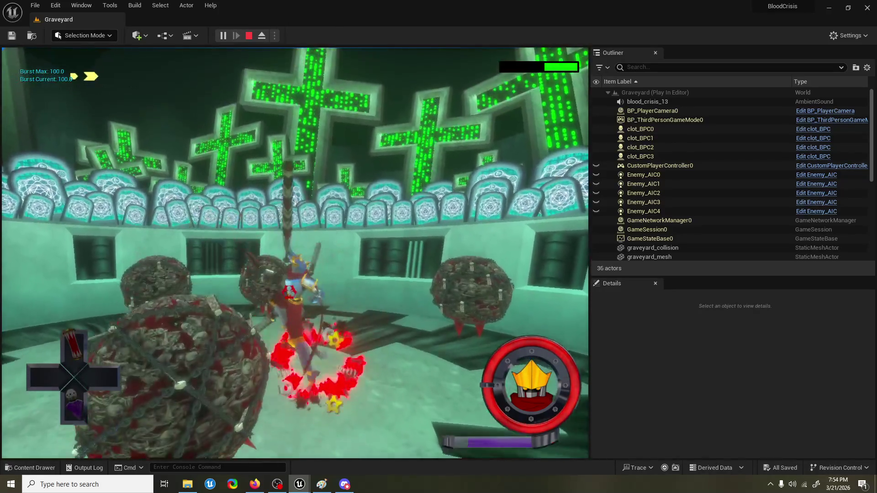
key(Escape)
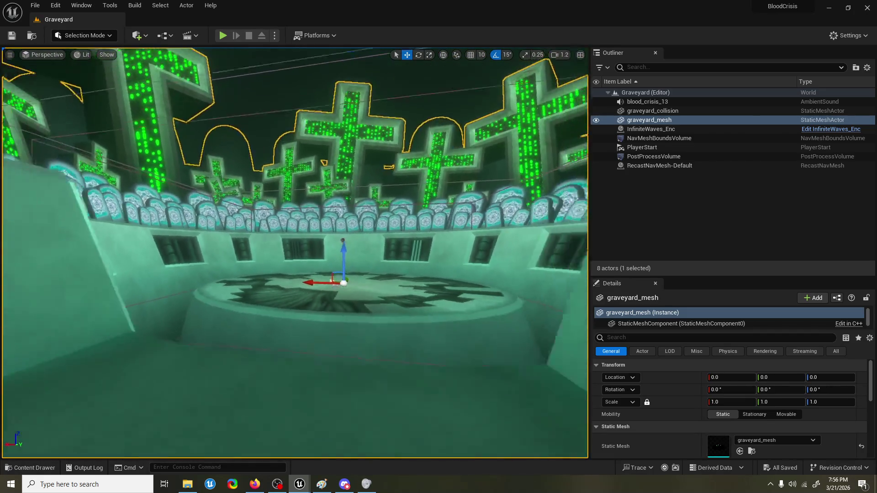
key(w)
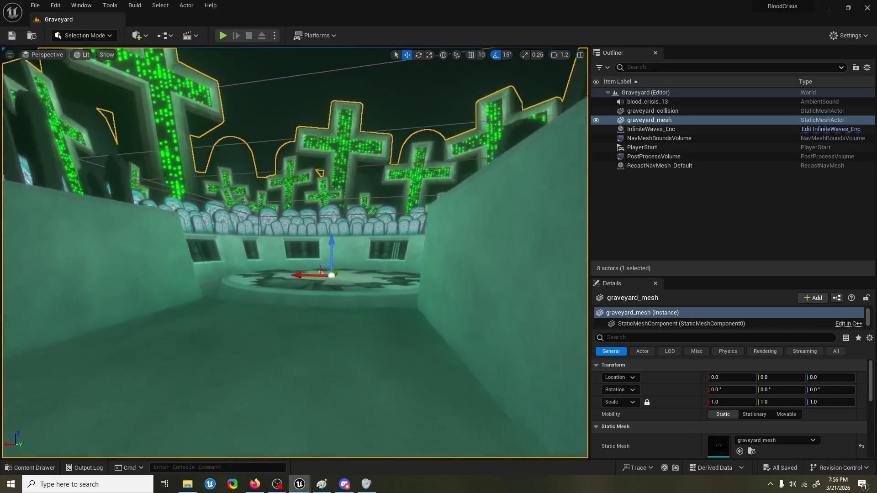
Step: Fly the viewport back over the plaza, then bring the BurstAttack_System Niagara editor forward
key(w)
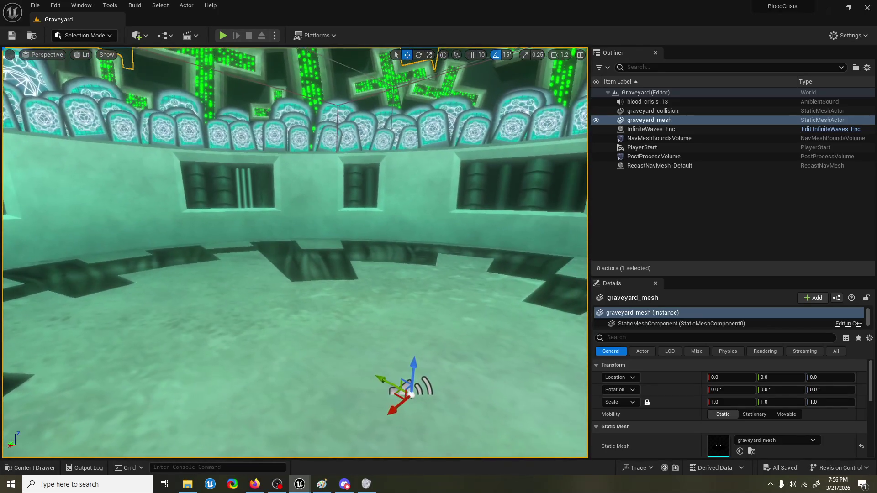
key(s)
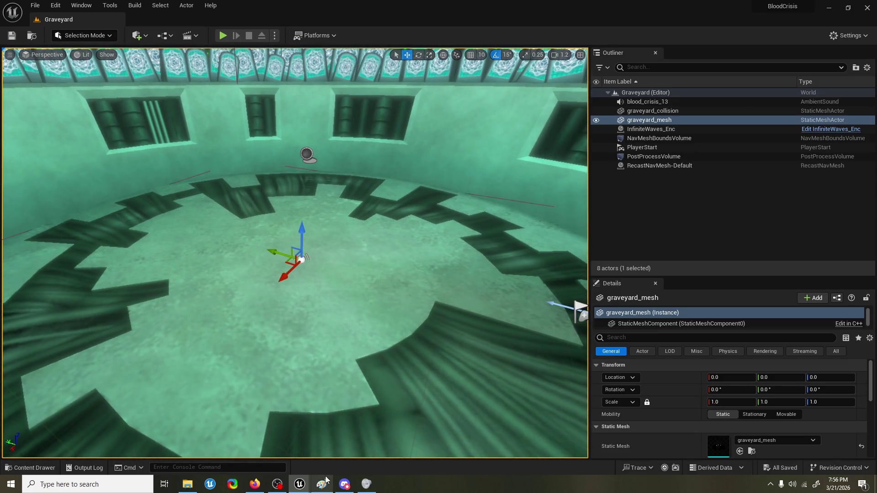
mouse_move(364, 485)
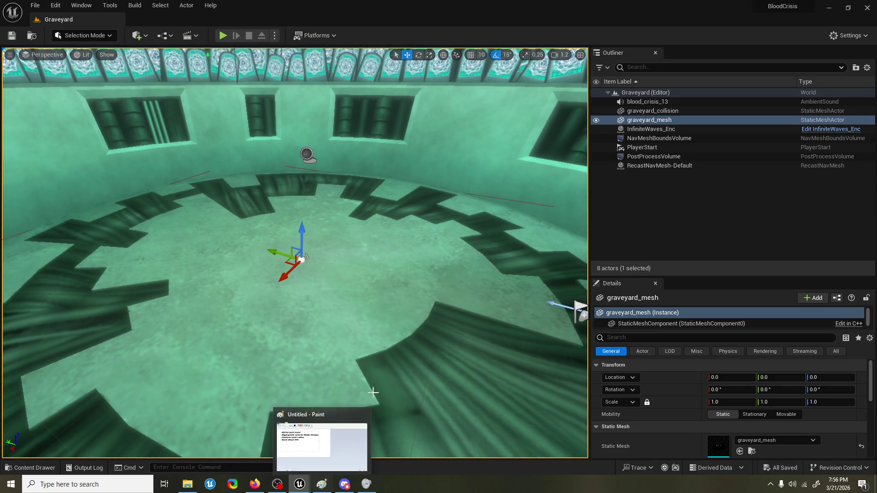
mouse_move(254, 485)
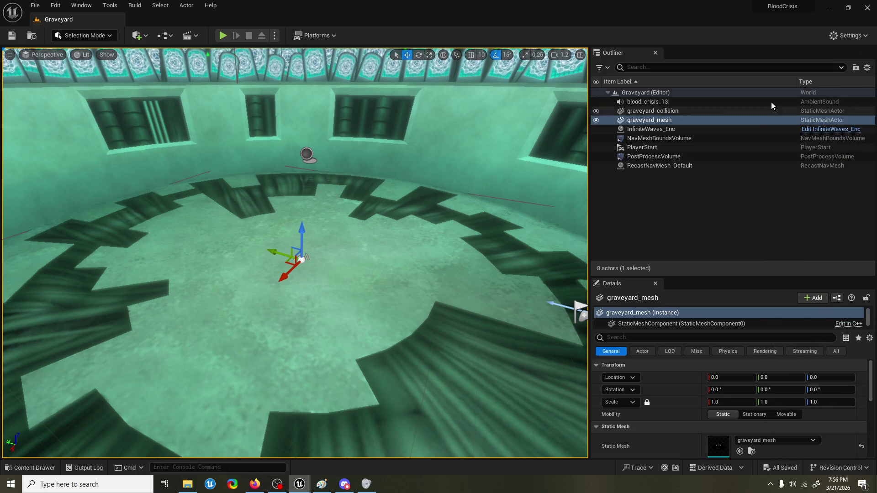
key(alt+Tab)
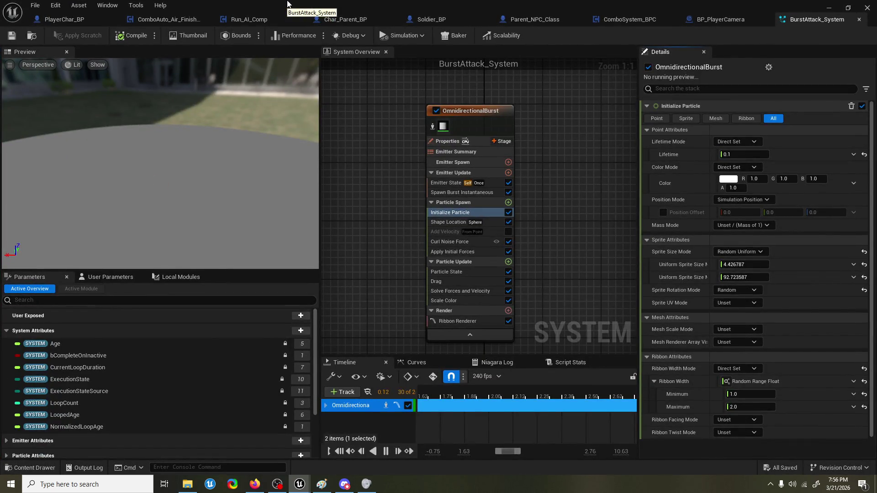
Step: Close the front window with Alt+F4 to bring the ChainAttack_BPC Event Graph back
key(alt+F4)
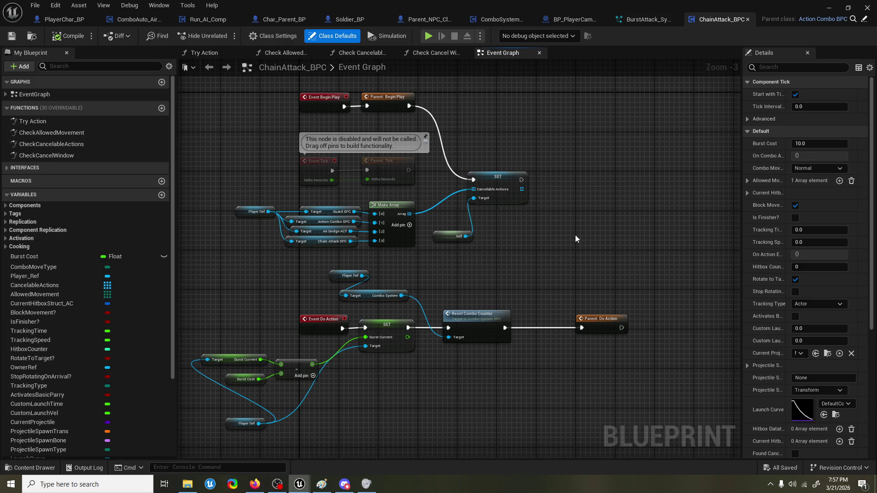
Step: Straighten the wires from Event Do Action through the Burst Current minus Burst Cost math into SET
mouse_move(302, 386)
mouse_down()
mouse_move(241, 365)
mouse_move(292, 343)
mouse_move(270, 337)
mouse_up()
mouse_move(487, 363)
mouse_down()
mouse_move(287, 339)
mouse_move(301, 342)
mouse_move(262, 322)
mouse_up()
key(q)
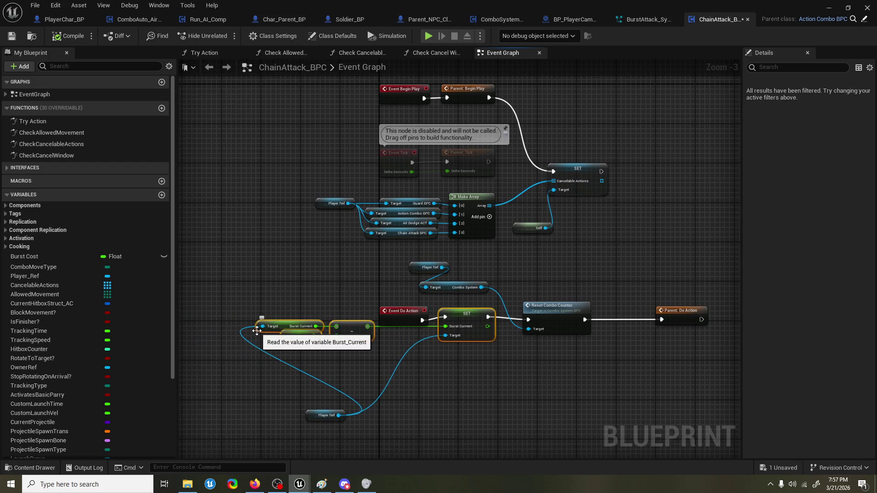
ctrl+click(397, 310)
key(q)
Step: Duplicate the Player Ref getter, wire the copy into SET's Target, and tidy the getters' positions
click(479, 356)
mouse_move(322, 415)
mouse_down()
mouse_move(209, 362)
mouse_move(442, 365)
mouse_move(422, 360)
mouse_move(445, 336)
mouse_up()
key(ctrl+w)
drag(395, 355, 452, 349)
mouse_move(212, 363)
mouse_down()
mouse_move(245, 309)
mouse_move(283, 318)
mouse_move(275, 316)
mouse_up()
click(285, 307)
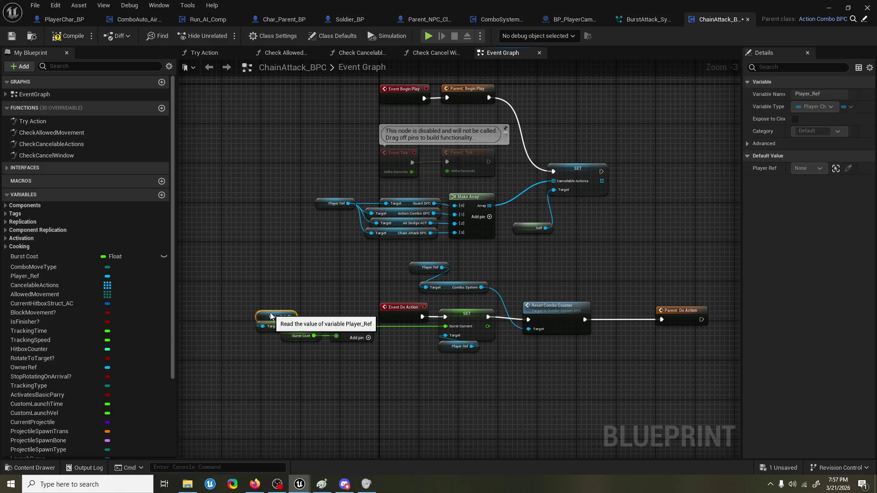
click(276, 305)
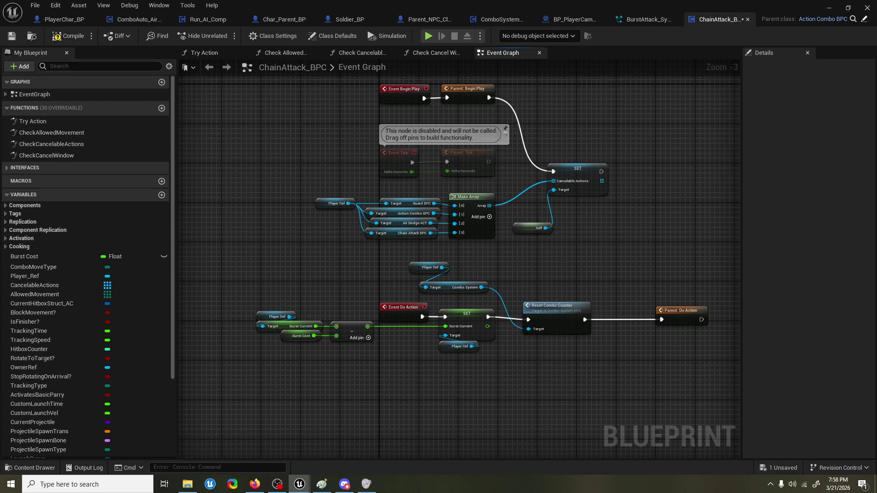
key(alt+Tab)
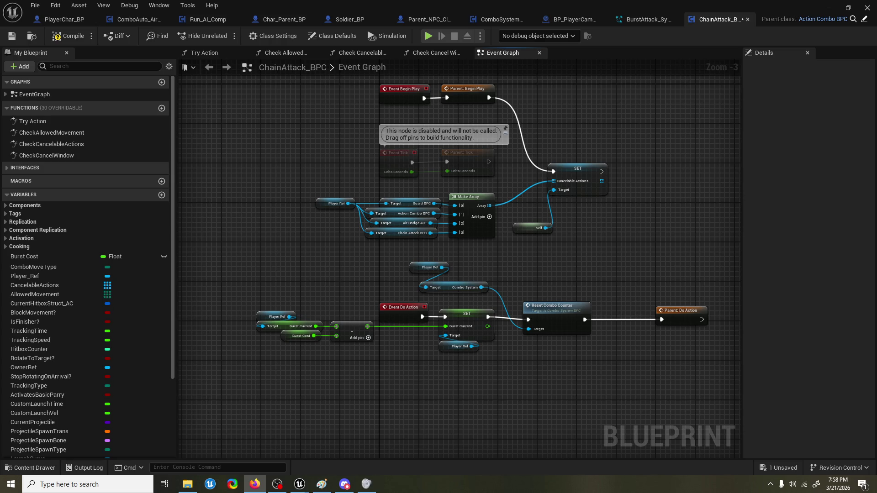
key(alt+Tab)
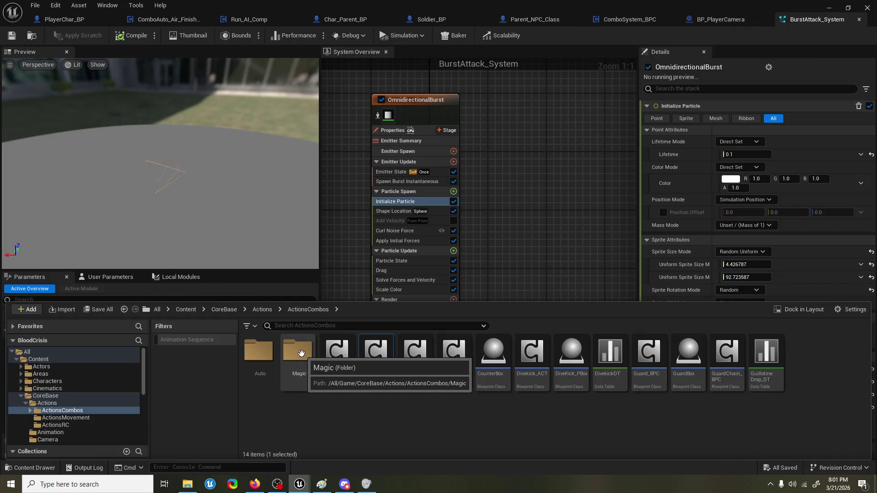
Step: Open ChainAttack_BPC and shift the burst math nodes down and Parent: Do Action right to make room
click(379, 354)
double_click(382, 346)
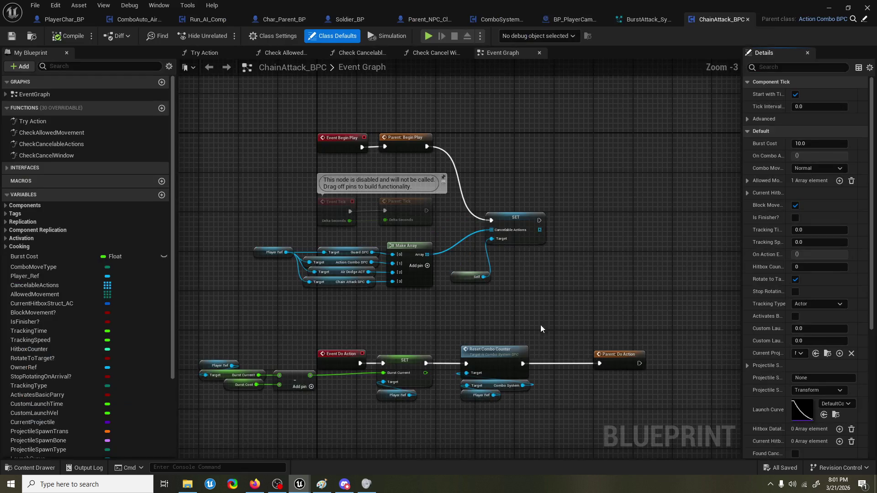
drag(476, 221, 463, 222)
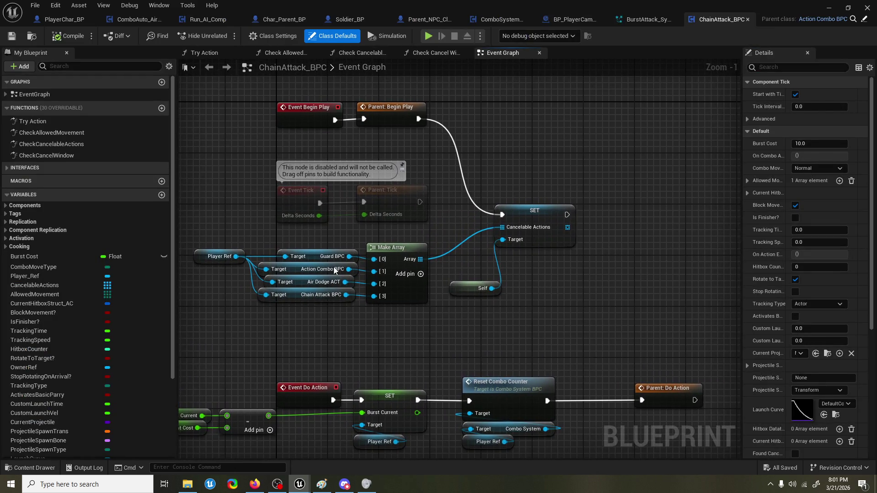
click(95, 95)
click(133, 107)
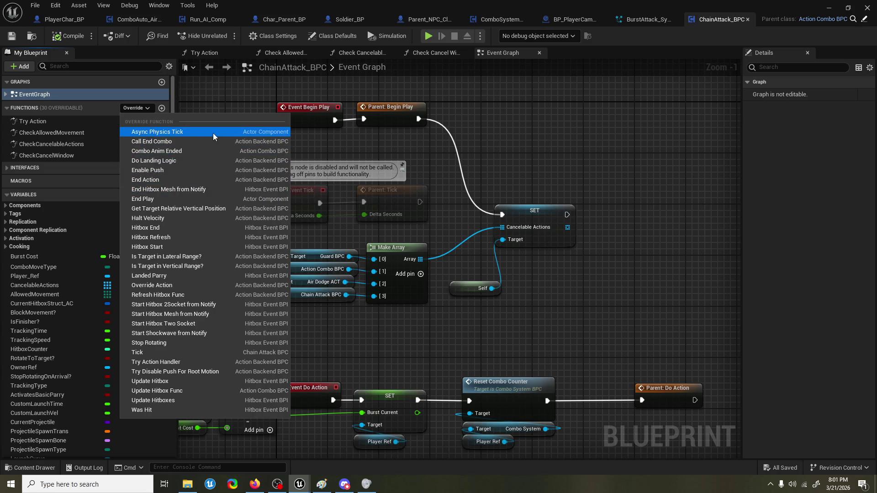
click(616, 182)
scroll(605, 201, down, 6)
scroll(441, 282, up, 6)
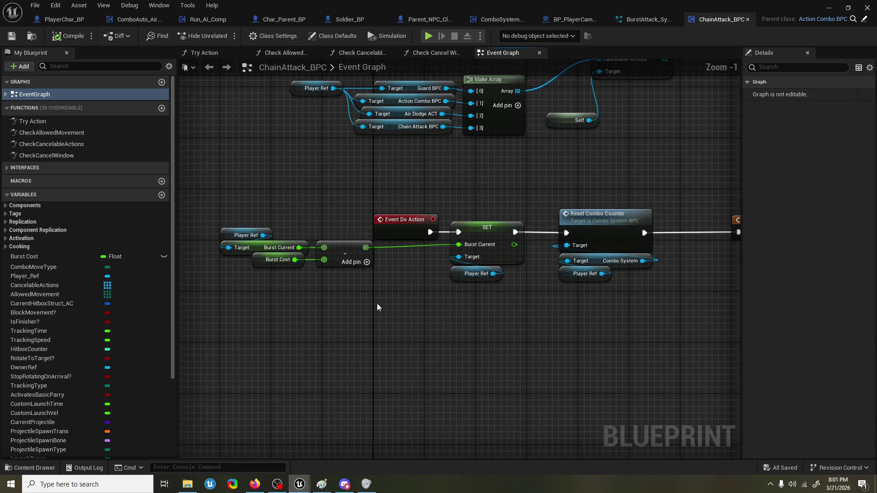
click(311, 247)
click(336, 310)
drag(379, 278, 215, 224)
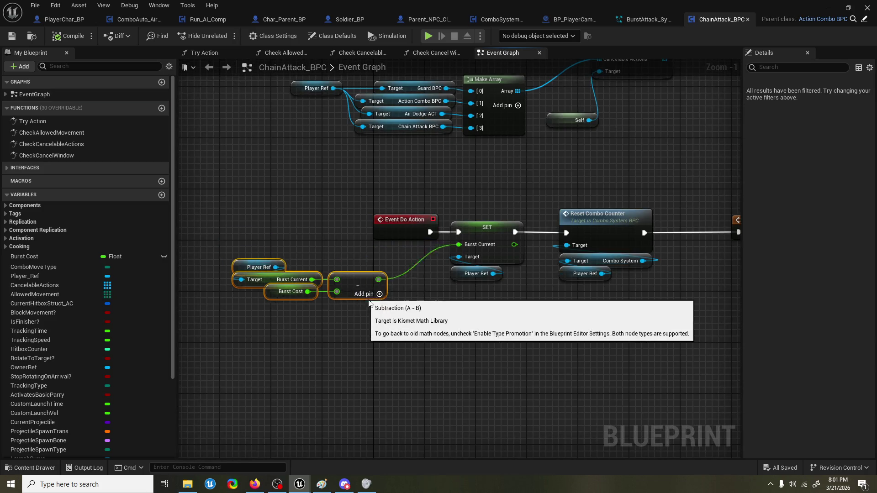
drag(346, 268, 384, 318)
mouse_move(510, 225)
mouse_down()
mouse_move(736, 224)
mouse_move(724, 232)
mouse_move(575, 232)
mouse_up()
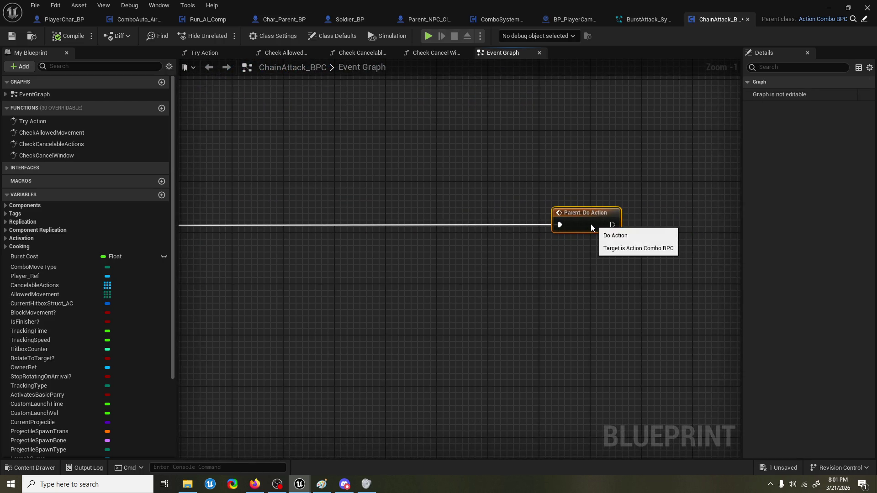
Step: Add a Spawn System Attached node off Reset Combo Counter's execution output
mouse_move(378, 256)
mouse_down()
mouse_move(331, 278)
mouse_move(382, 232)
mouse_move(520, 209)
mouse_up()
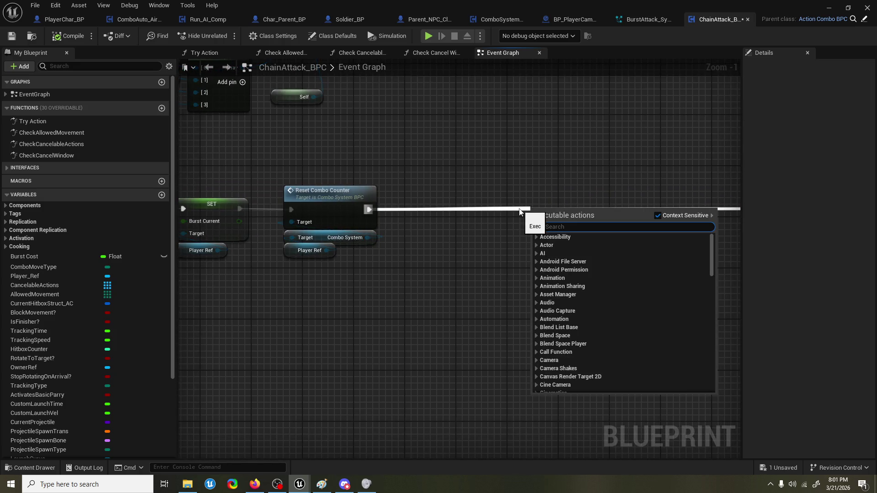
text(system)
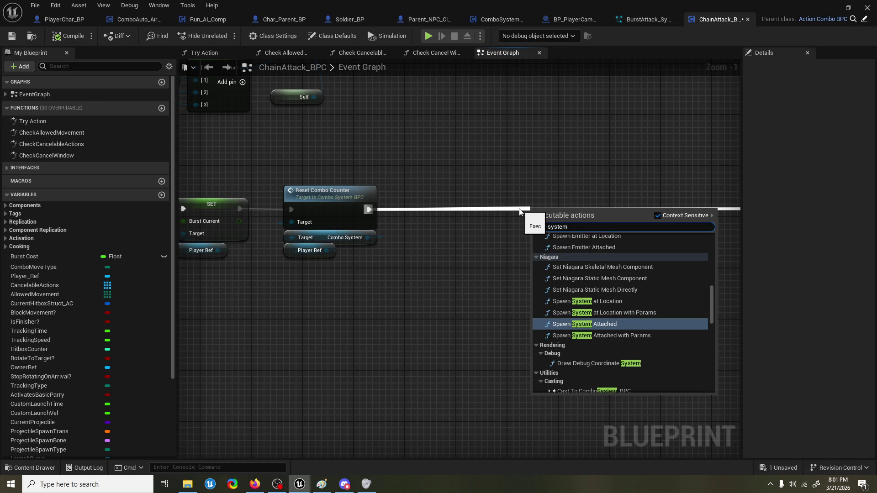
key(Return)
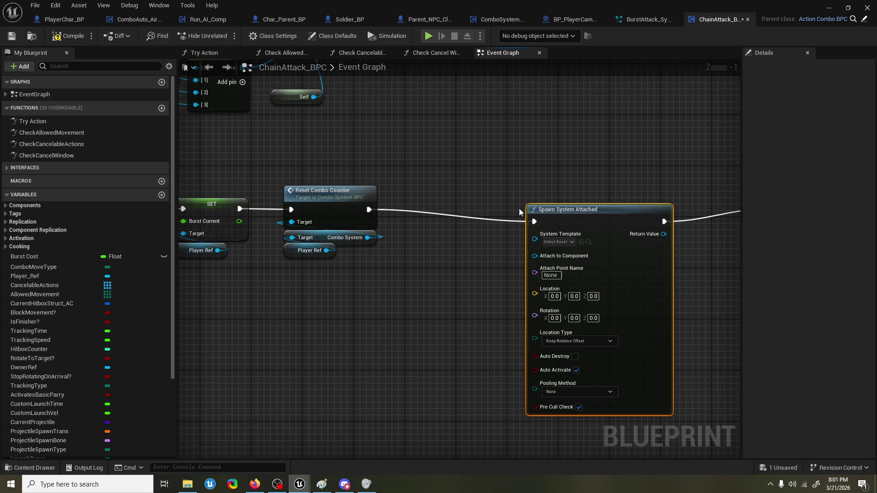
drag(519, 206, 393, 206)
drag(499, 210, 379, 213)
Step: Arrange Parent: Do Action directly beside the new Spawn System Attached node
drag(555, 223, 681, 216)
drag(387, 214, 496, 213)
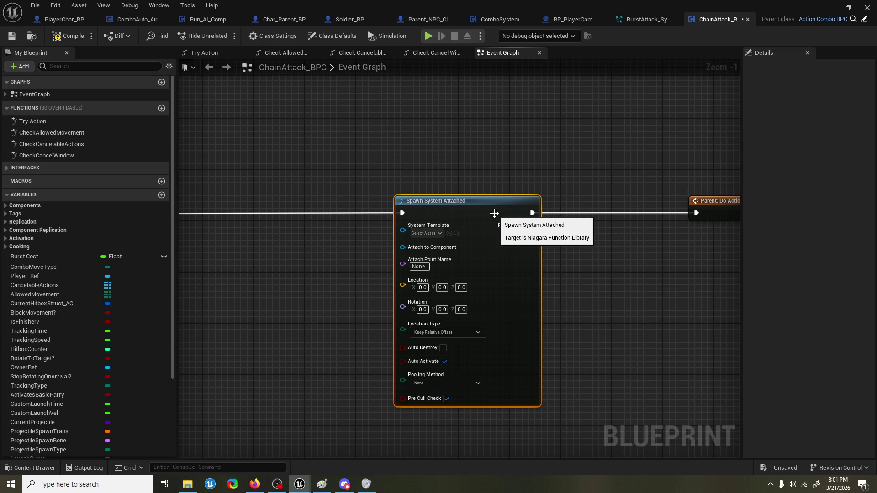
click(555, 171)
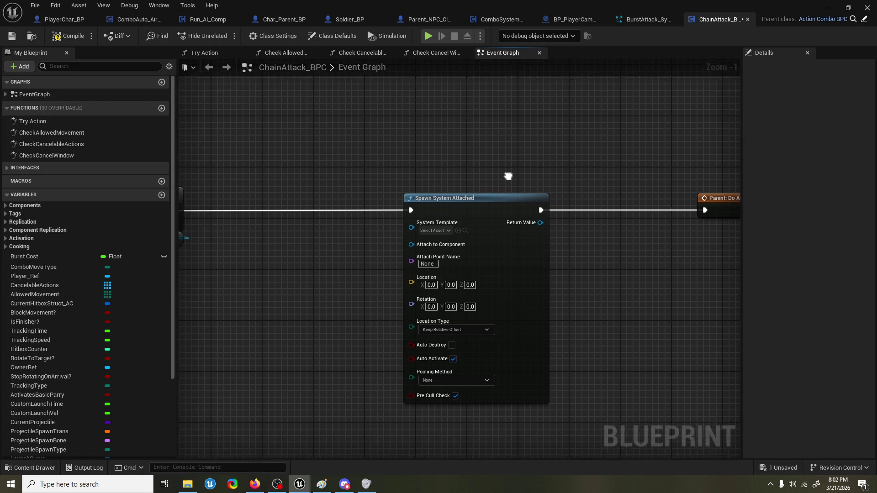
mouse_move(510, 196)
mouse_down()
mouse_move(519, 197)
mouse_move(496, 184)
mouse_move(446, 185)
mouse_up()
click(531, 184)
drag(632, 195, 522, 192)
click(464, 176)
mouse_move(464, 180)
mouse_down()
mouse_move(456, 171)
mouse_move(480, 168)
mouse_up()
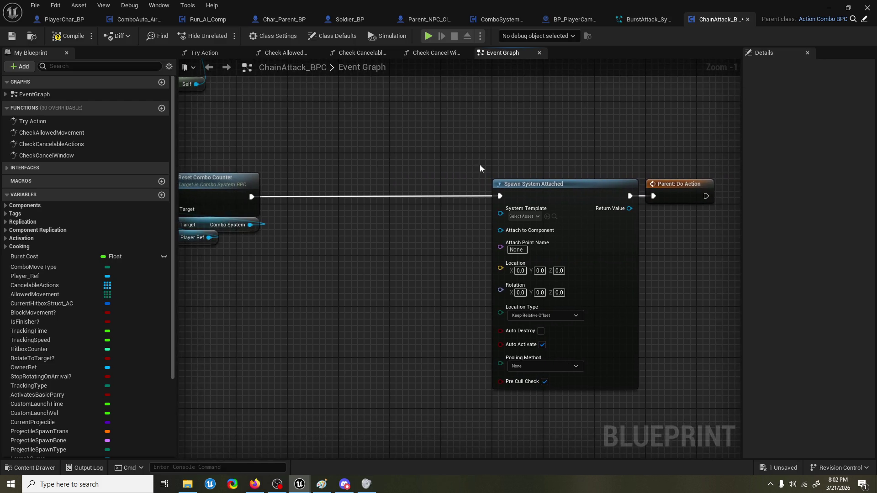
Step: Set Spawn System Attached's System Template to BurstAttack_System, tidy the nodes, and save the blueprint
click(525, 216)
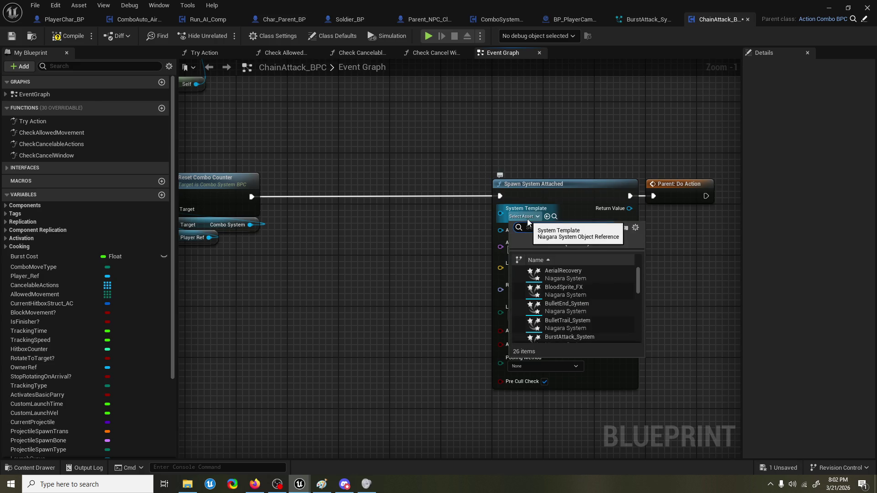
text(b)
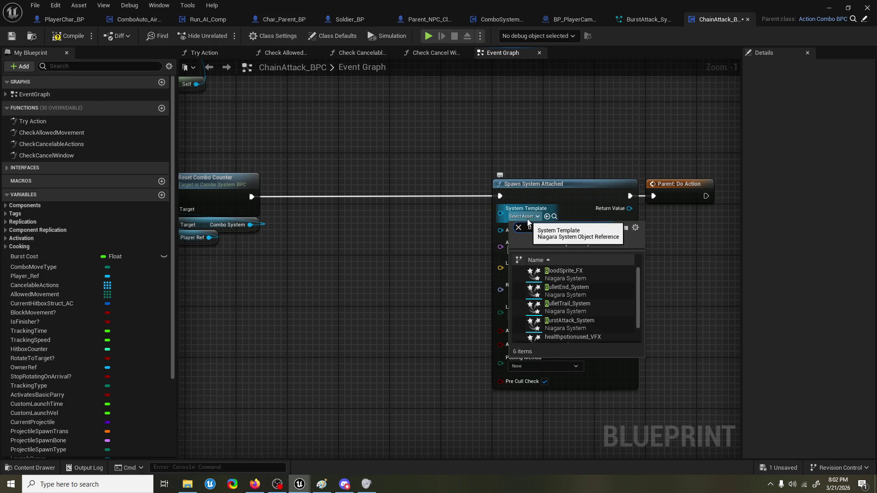
text(us)
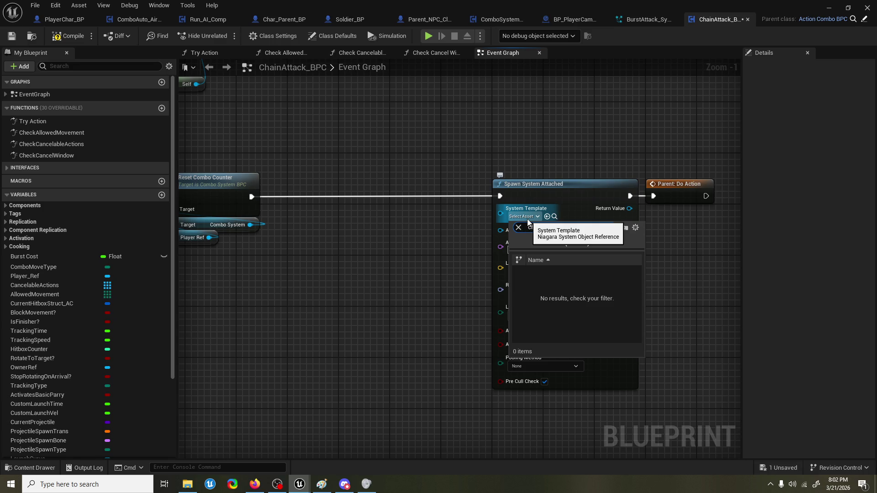
double_click(539, 228)
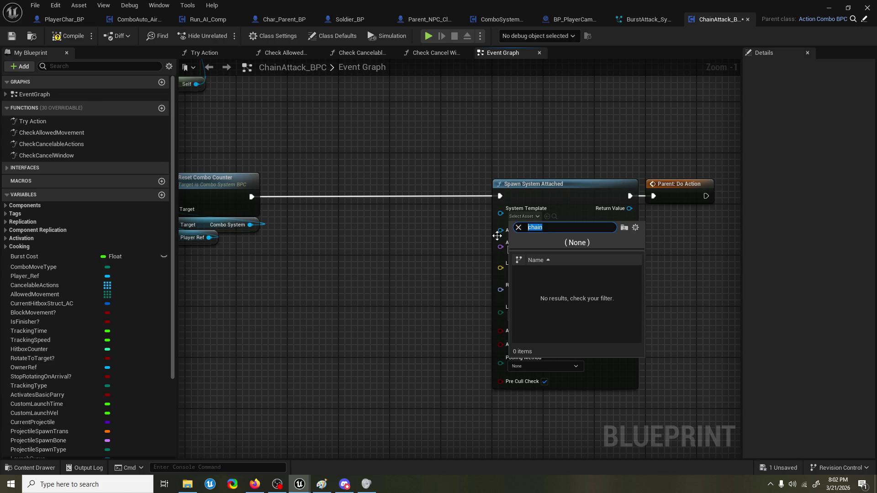
text(burst)
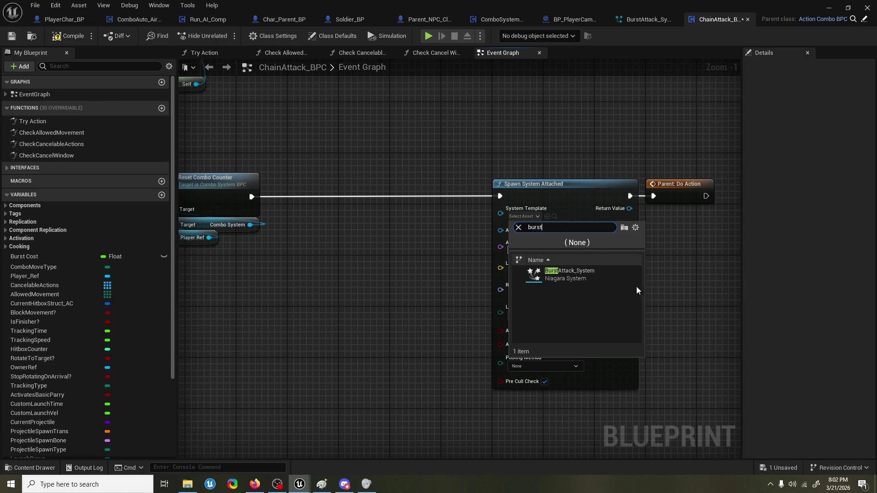
click(593, 274)
drag(540, 150, 609, 264)
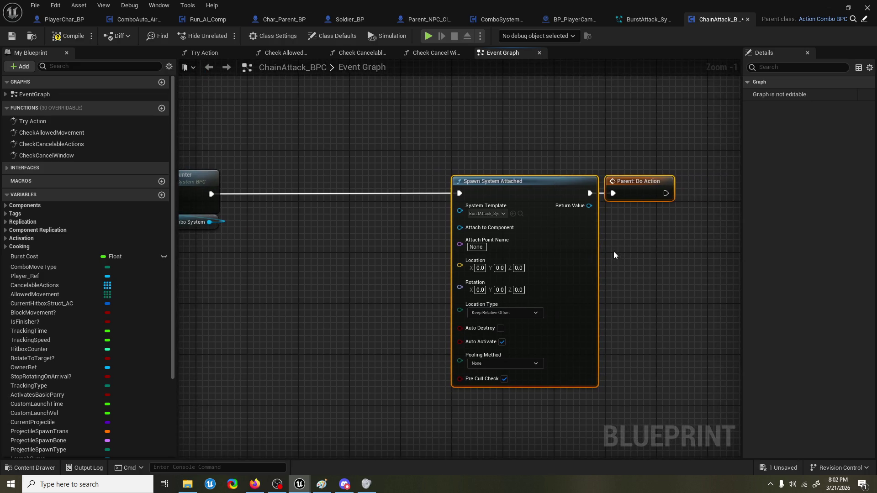
mouse_move(549, 183)
mouse_down()
mouse_move(444, 183)
mouse_move(438, 161)
mouse_up()
click(446, 171)
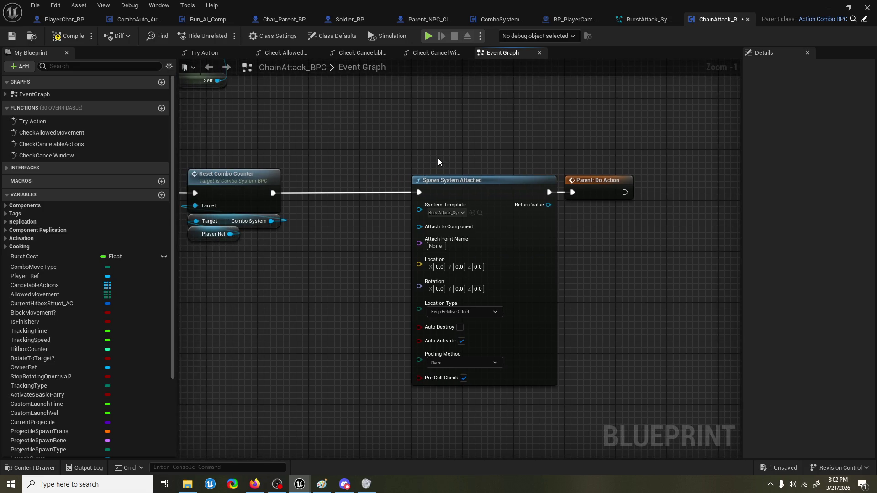
key(ctrl+s)
Step: Preview the OmnidirectionalBurst emitter in the BurstAttack_System editor, orbiting around the effect
click(648, 20)
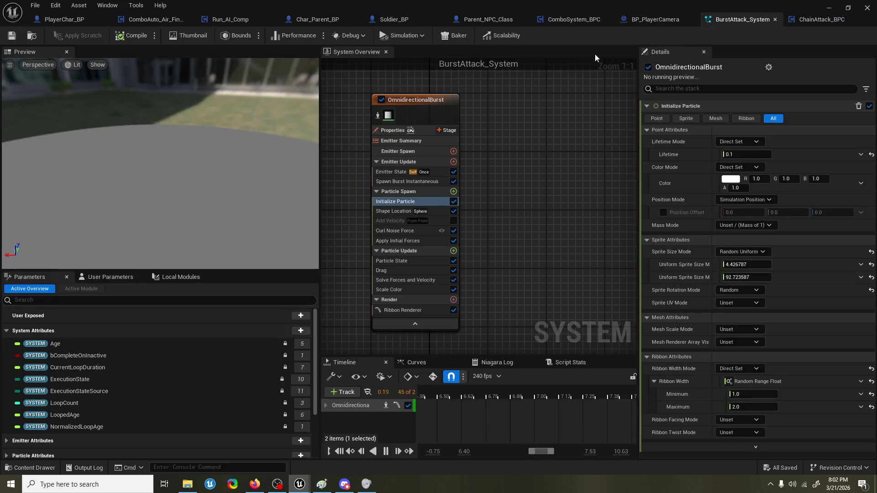
click(404, 111)
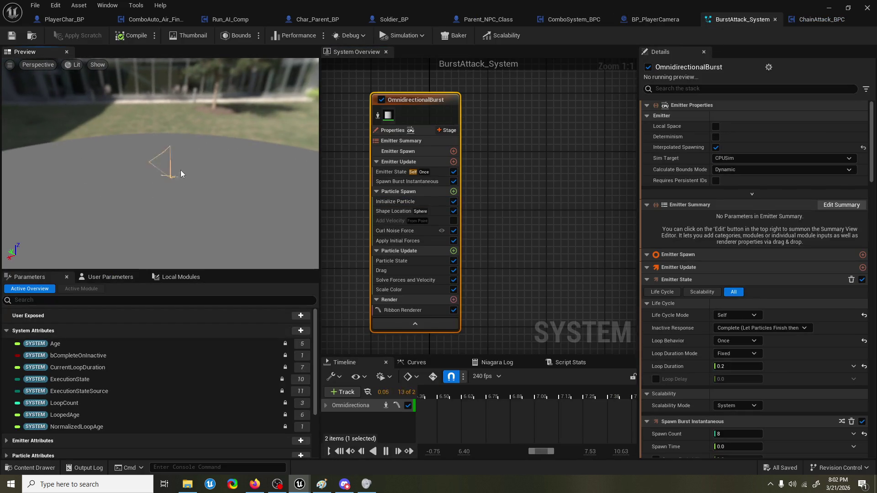
drag(175, 177, 169, 177)
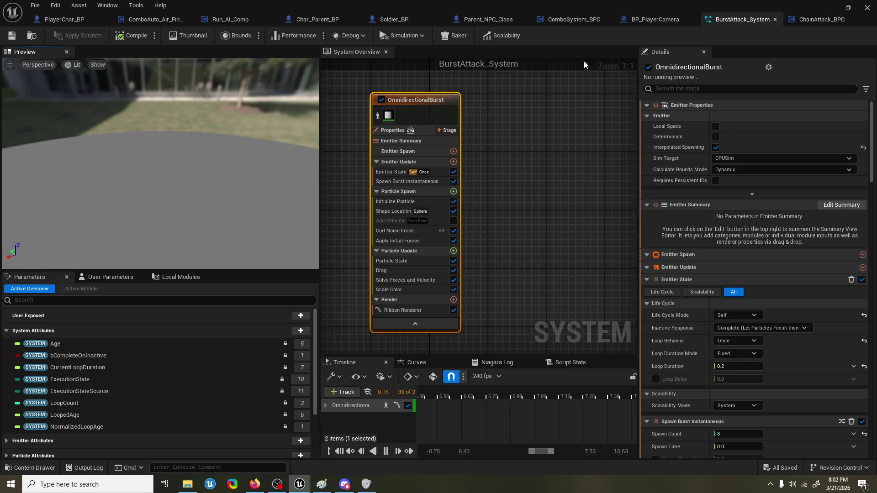
click(820, 19)
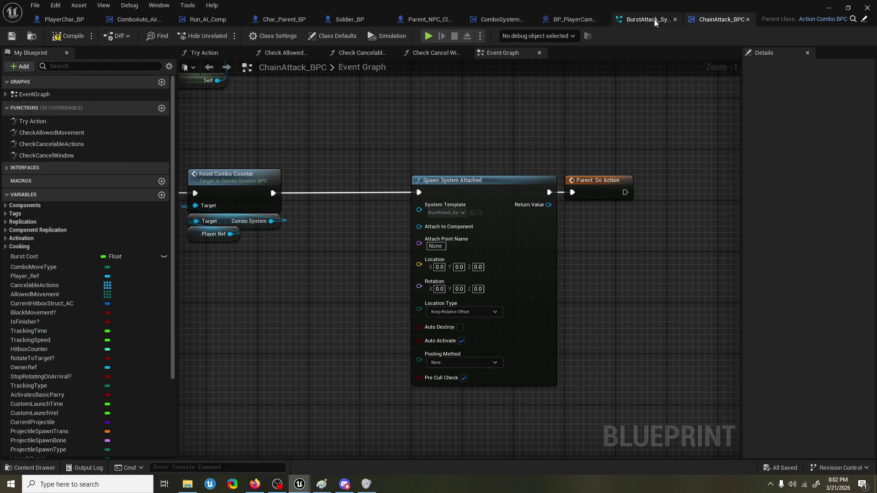
click(644, 19)
drag(179, 167, 156, 178)
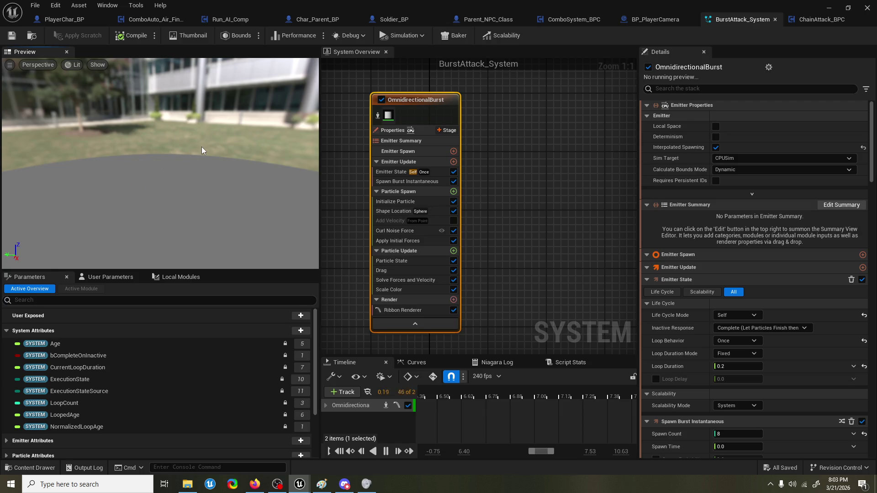
drag(204, 147, 237, 148)
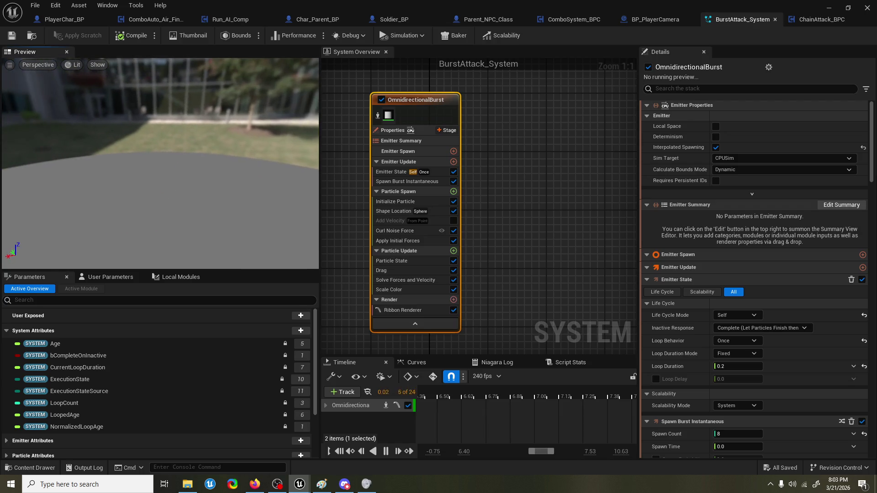
click(803, 26)
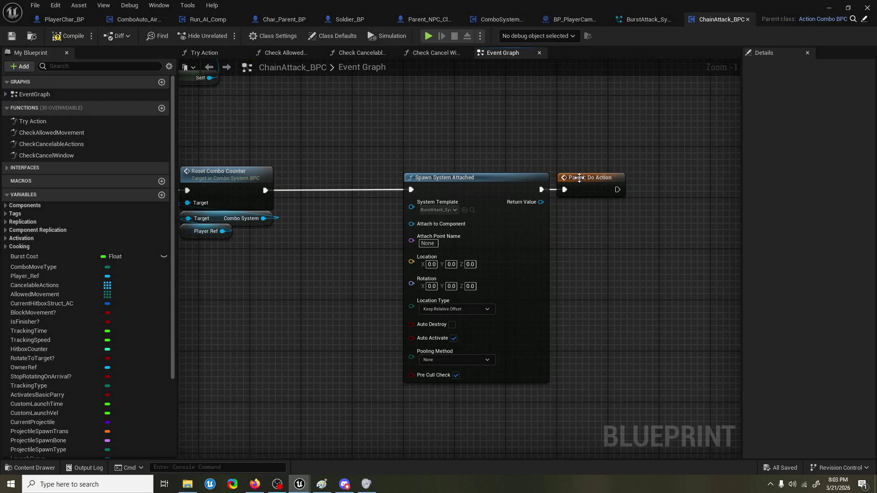
Step: Make room in the graph and add a Get Mesh node from the Player Ref
drag(580, 178, 637, 178)
drag(517, 235, 530, 235)
right_click(303, 259)
mouse_move(222, 231)
mouse_down()
mouse_move(237, 264)
mouse_move(234, 286)
mouse_up()
text(mesh)
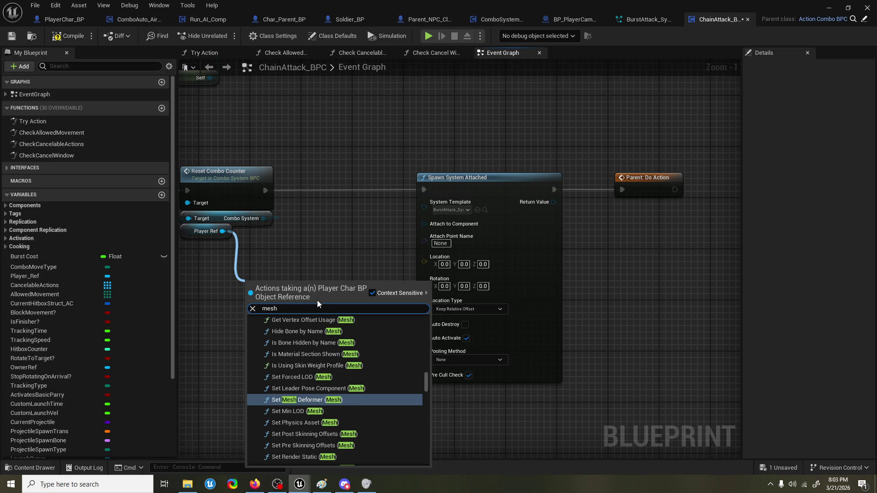
scroll(422, 437, down, 10)
click(373, 459)
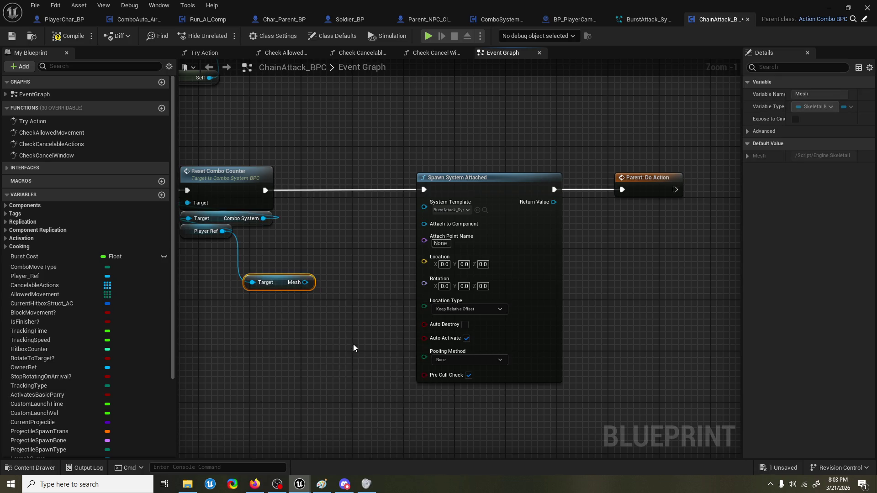
Step: Wire the player's Mesh into Spawn System Attached's Attach to Component pin
mouse_move(305, 282)
mouse_down()
mouse_move(436, 212)
mouse_move(425, 224)
mouse_up()
mouse_move(253, 283)
mouse_down()
mouse_move(262, 293)
mouse_move(334, 251)
mouse_up()
mouse_move(280, 285)
mouse_down()
mouse_move(352, 236)
mouse_move(338, 234)
mouse_up()
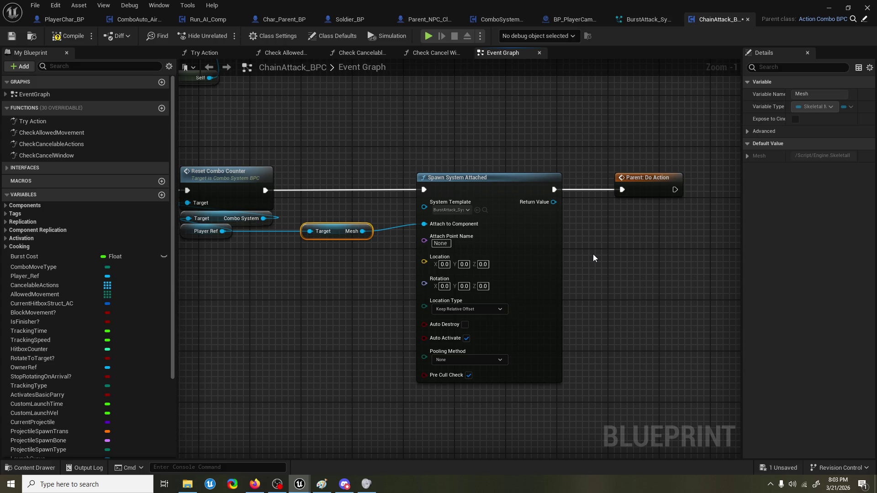
drag(594, 251, 576, 274)
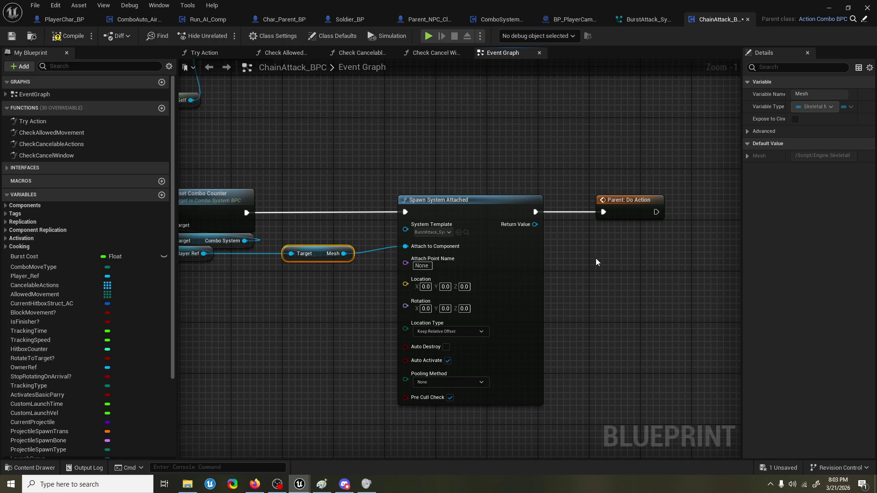
key(alt+Tab)
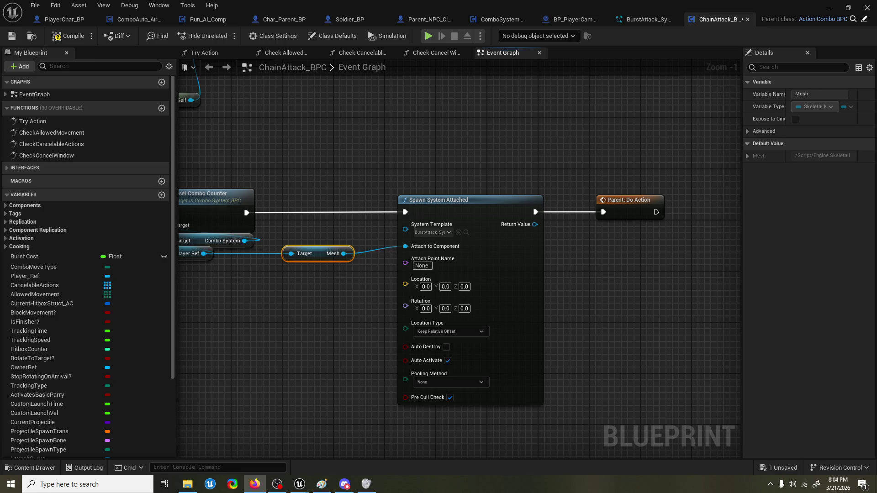
mouse_move(876, 191)
mouse_down()
mouse_move(725, 189)
mouse_move(480, 4)
mouse_up()
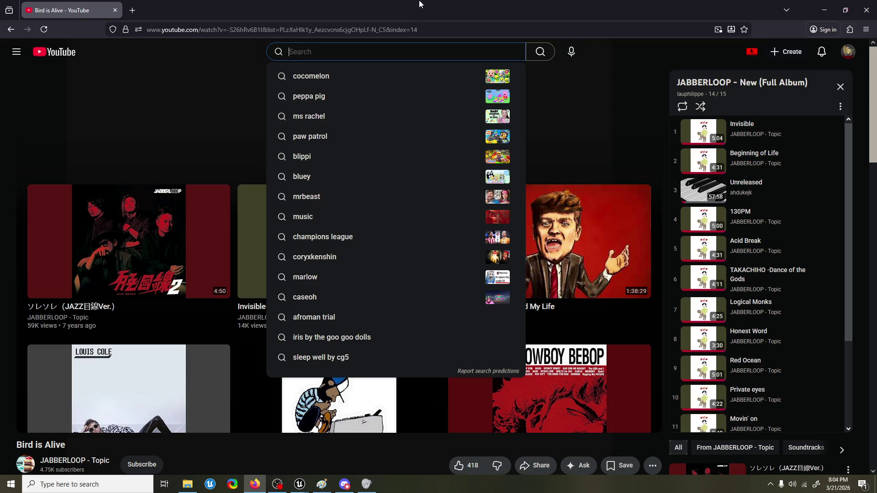
key(alt+Tab)
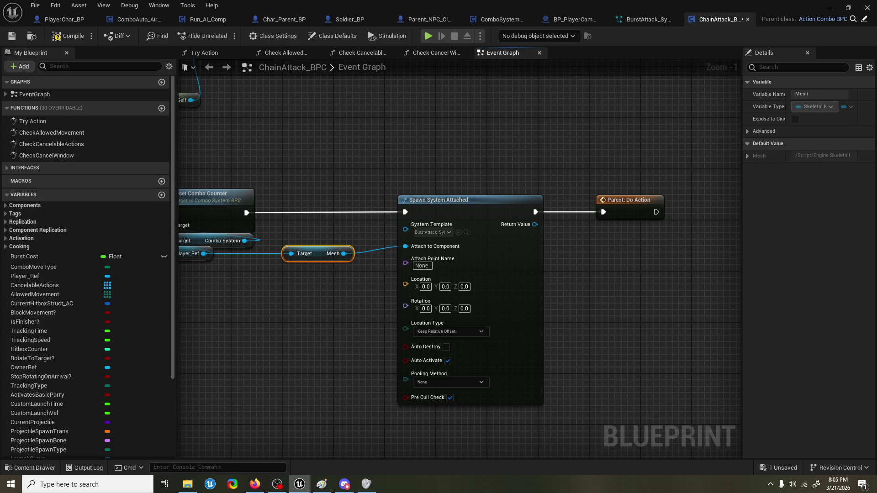
click(255, 484)
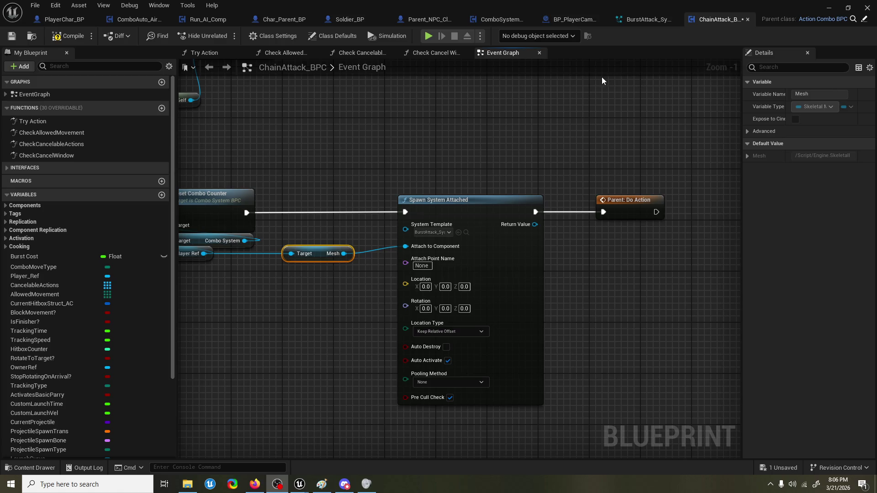
Step: Select and deselect the Parent: Do Action node, then pan the graph to Reset Combo Counter
click(563, 208)
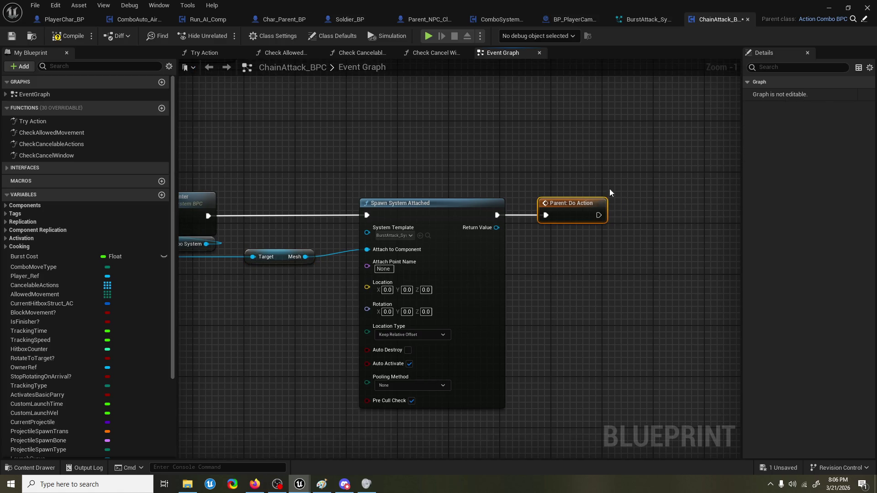
click(625, 169)
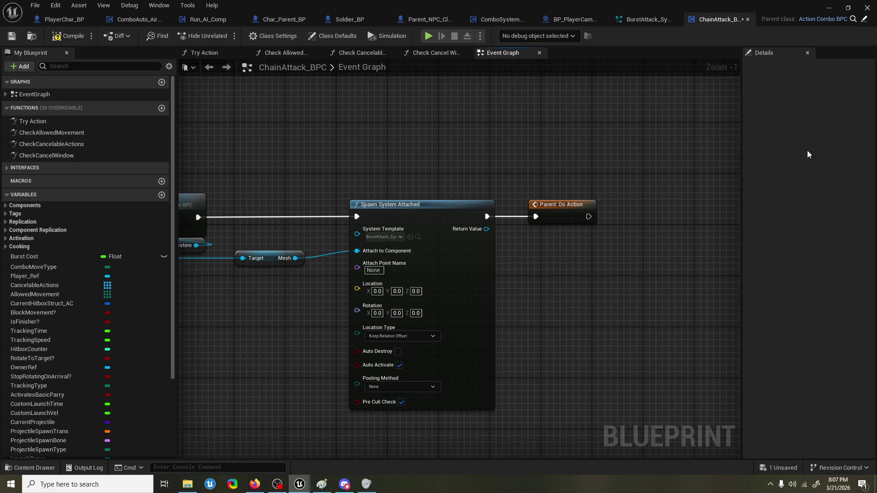
mouse_move(546, 137)
mouse_down()
mouse_move(576, 125)
mouse_move(575, 102)
mouse_up()
Step: Set the Spawn System Attached node's Attach Point Name to spine.003, then switch to the level editor
click(475, 230)
text(spine)
key(Return)
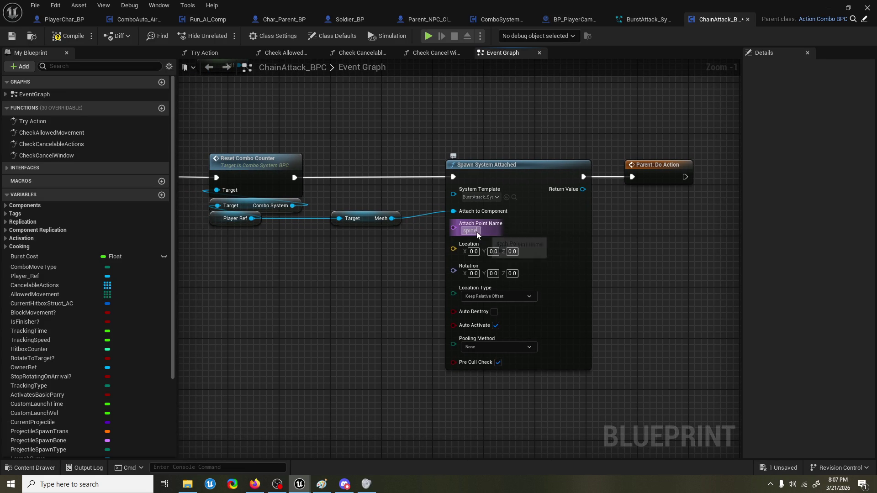
click(477, 230)
text(.003)
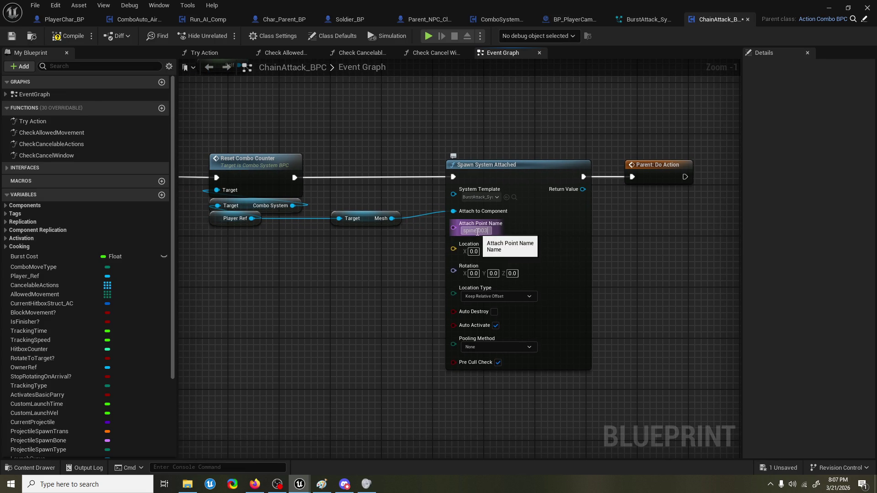
key(Return)
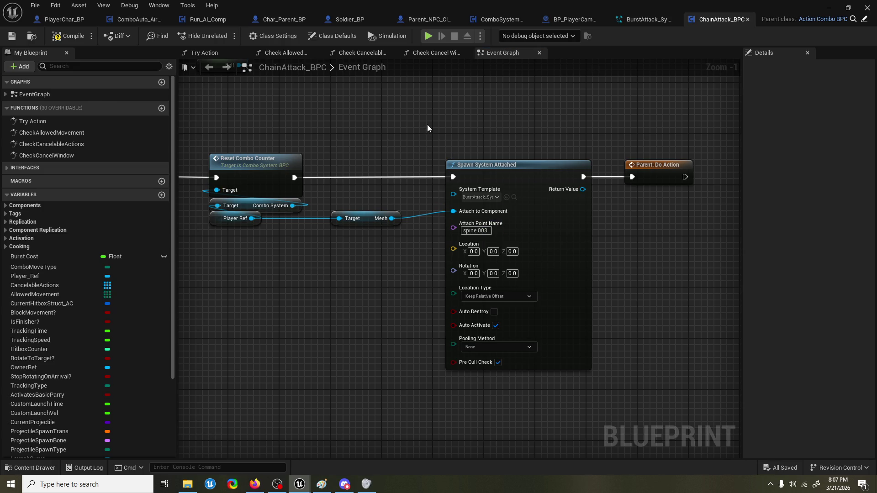
key(alt+Tab)
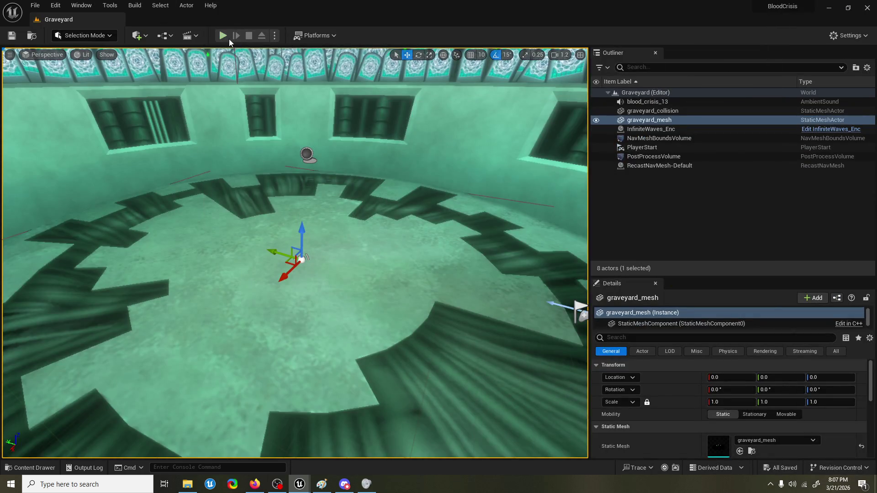
Step: Playtest the Graveyard level twice, triggering the chain attack with S, then stop
click(225, 37)
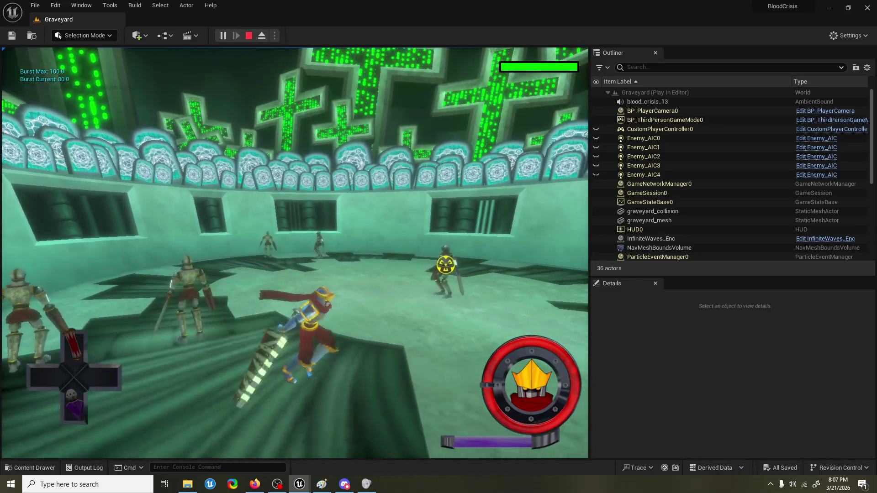
key(shift+F1)
key(grave)
key(grave)
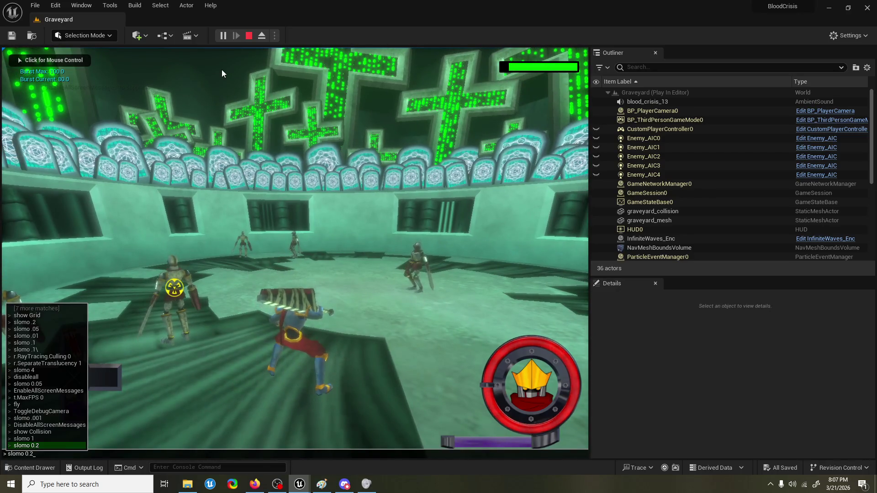
click(222, 73)
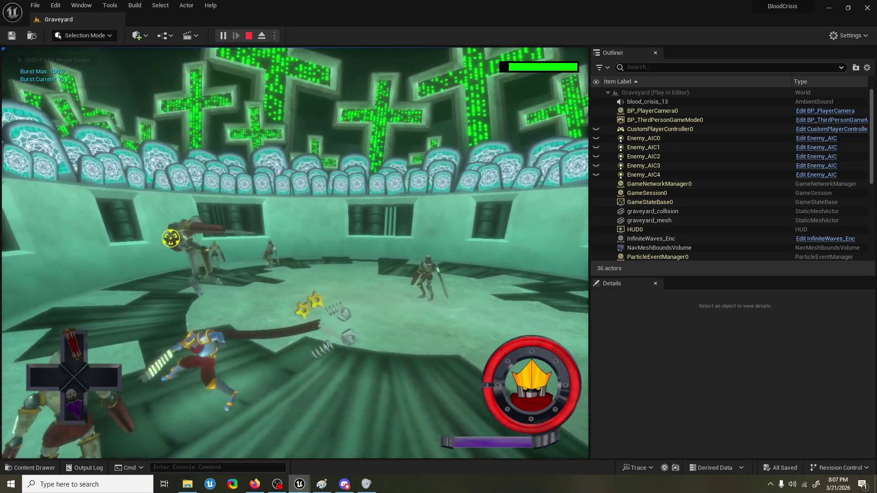
key(Escape)
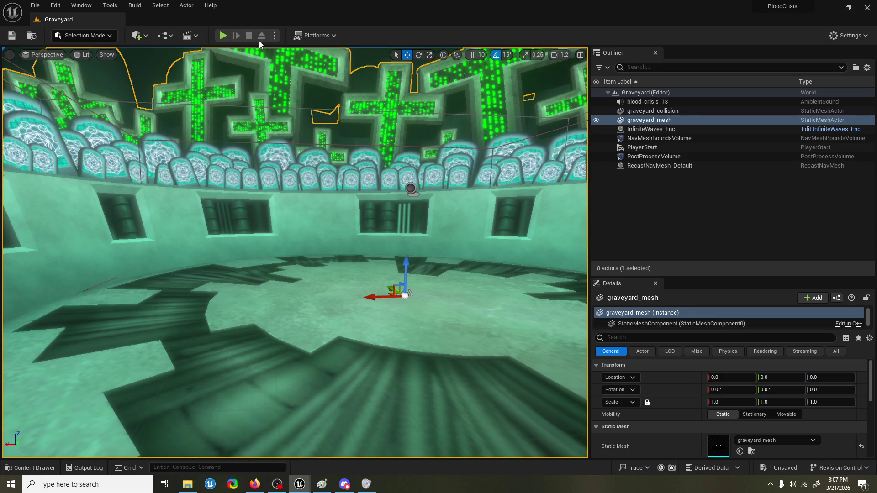
click(222, 35)
key(s)
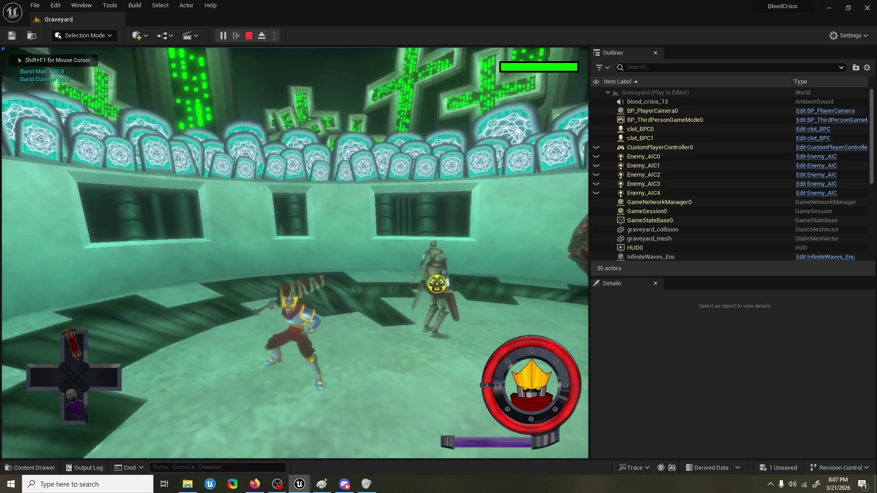
key(Escape)
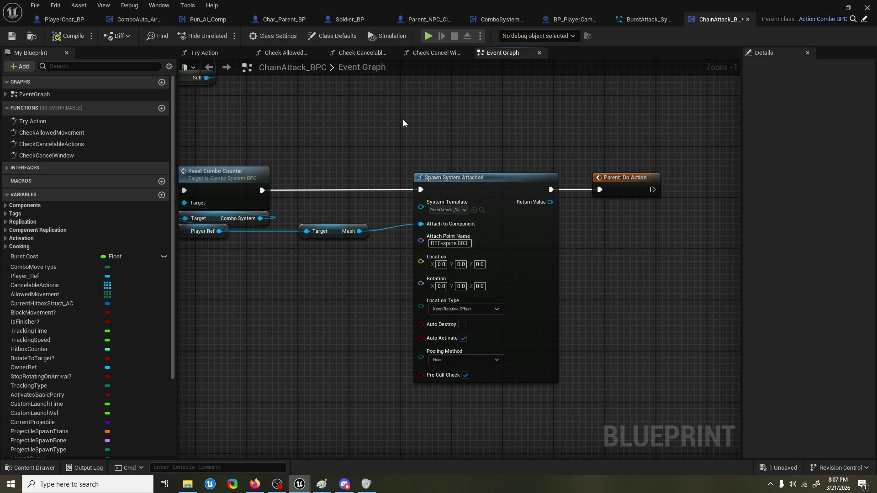
drag(403, 120, 393, 130)
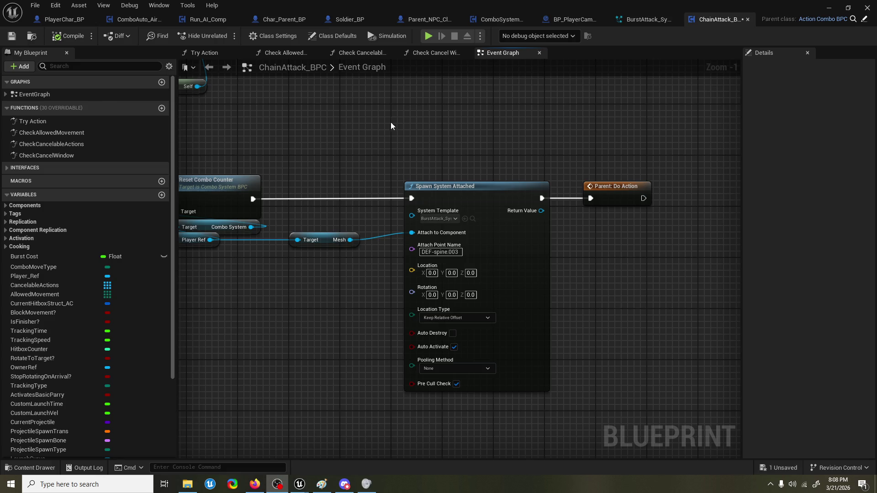
drag(368, 147, 349, 165)
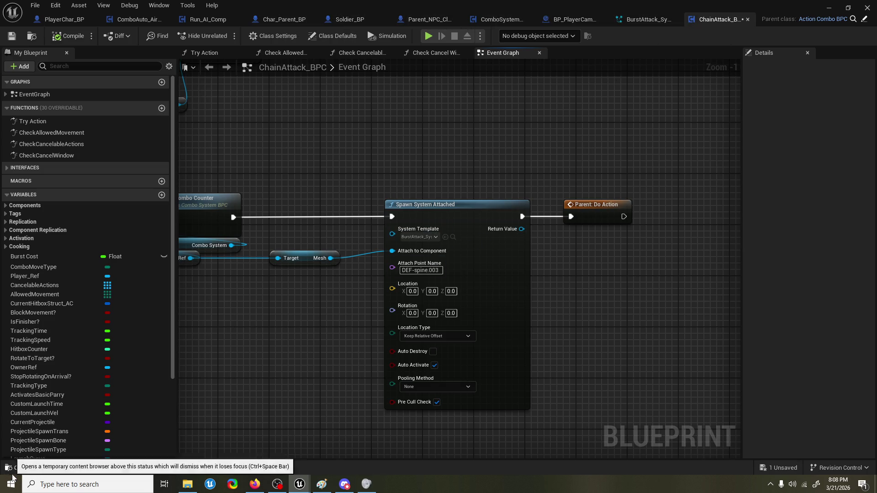
click(31, 469)
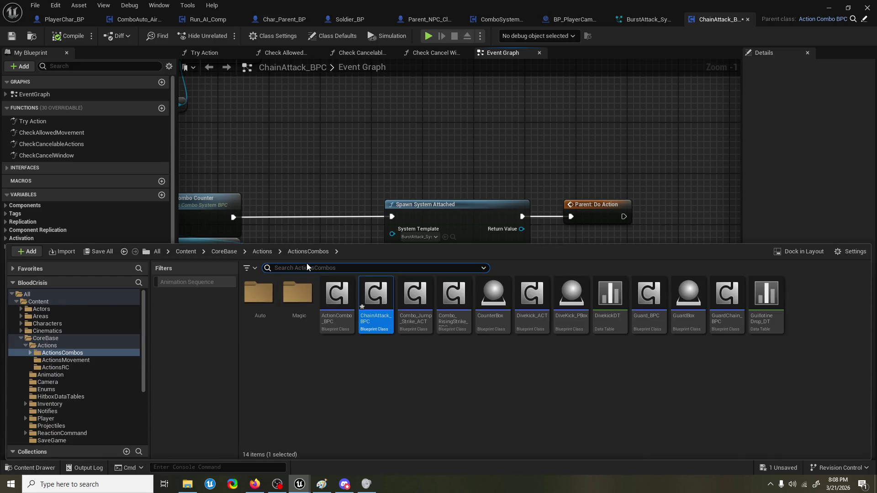
Step: Search all content for 'alpha skm' and open the AlphaKnight_SKM skeletal mesh
text(alpha skm)
click(35, 295)
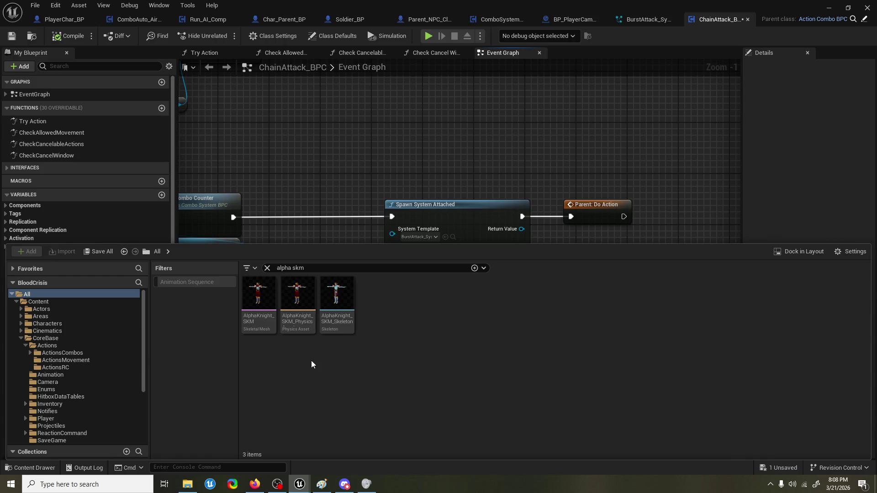
double_click(258, 295)
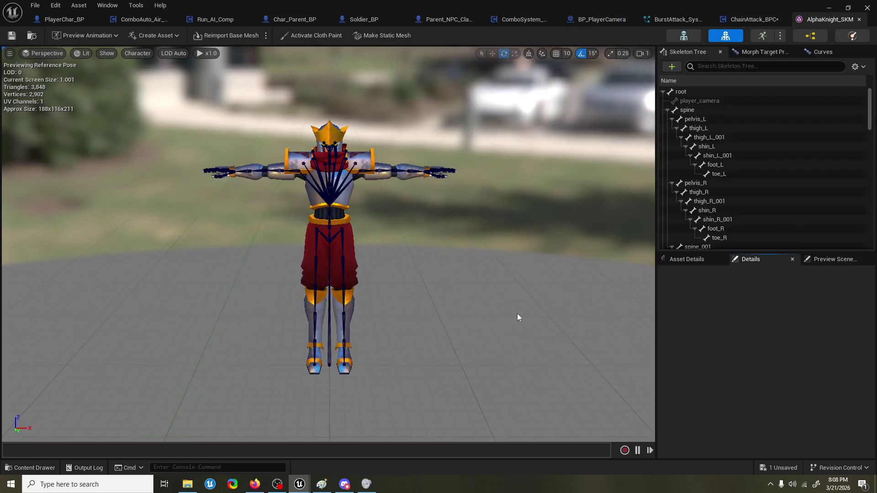
Step: Select the spine bone in the AlphaKnight_SKM viewport to check its name
scroll(354, 177, up, 3)
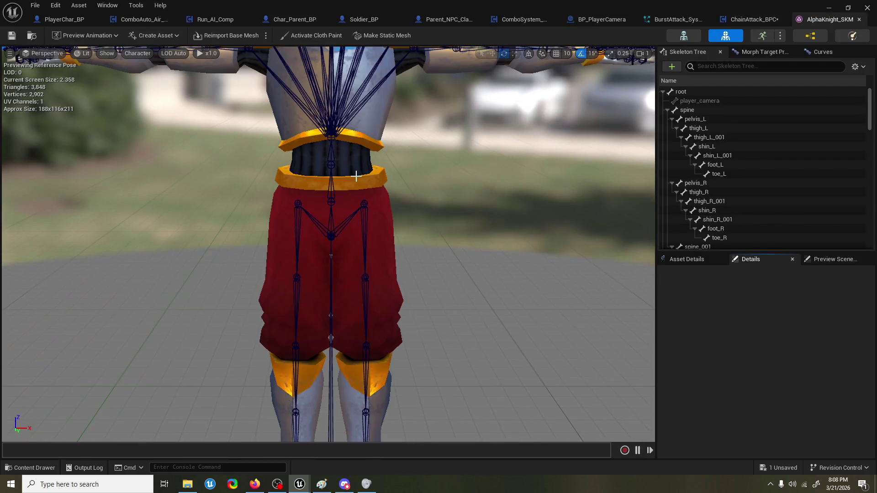
scroll(356, 191, up, 3)
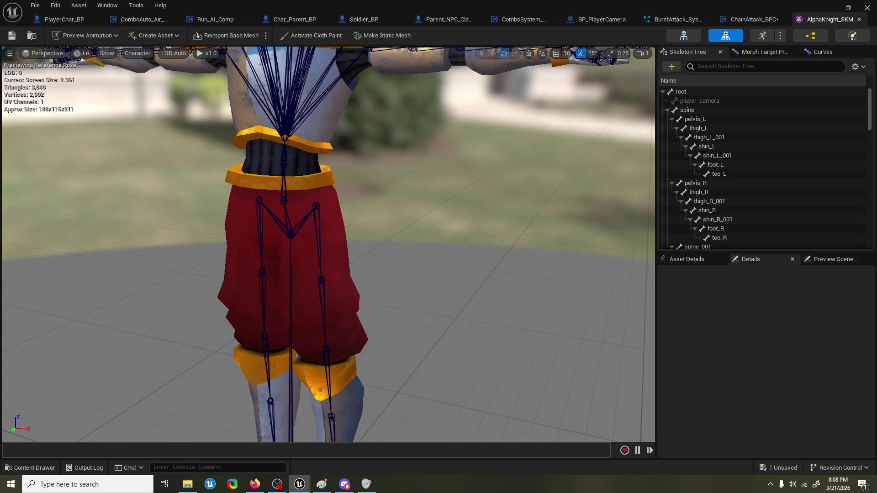
click(291, 222)
key(w)
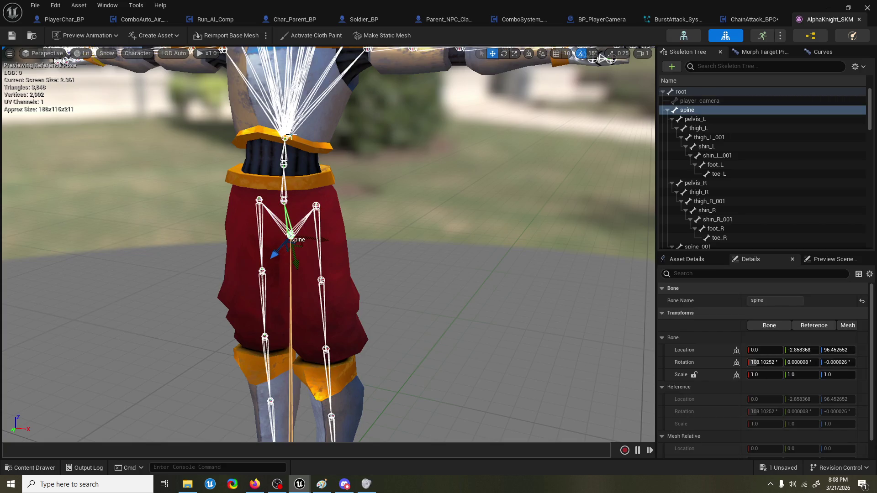
scroll(740, 120, down, 5)
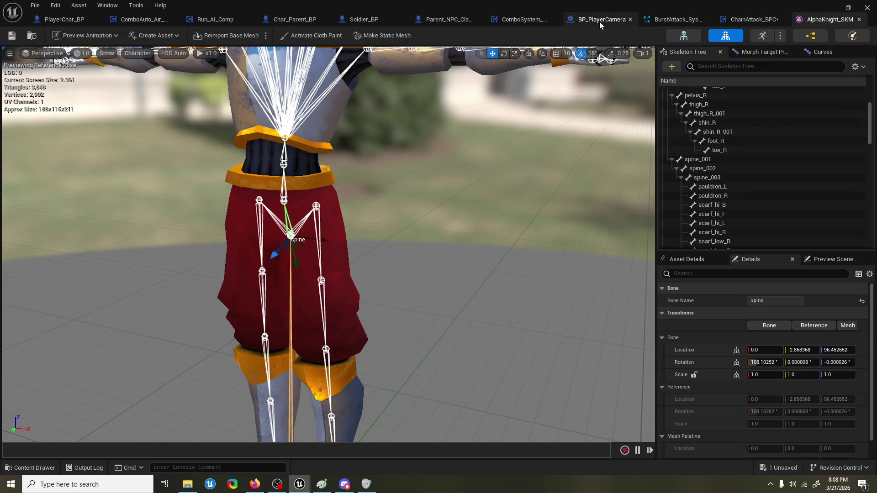
Step: In ChainAttack_BPC, change the Attach Point Name to spine_003 without the DEF- prefix
click(678, 20)
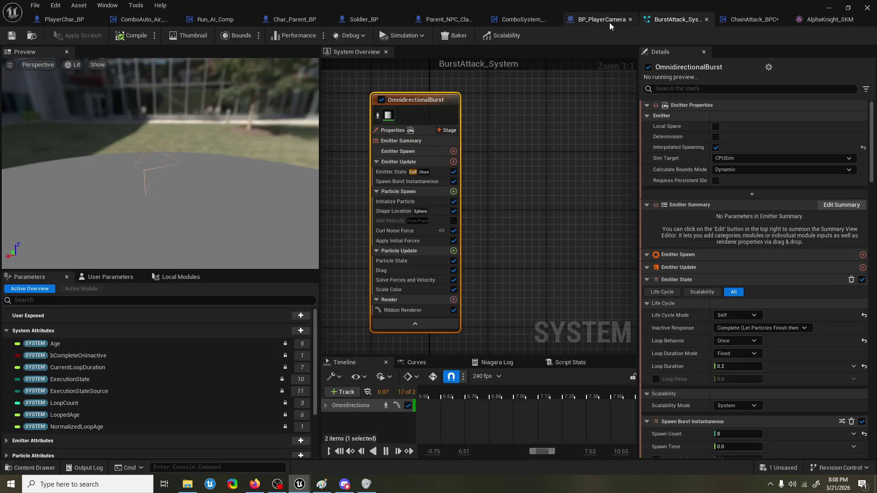
click(609, 23)
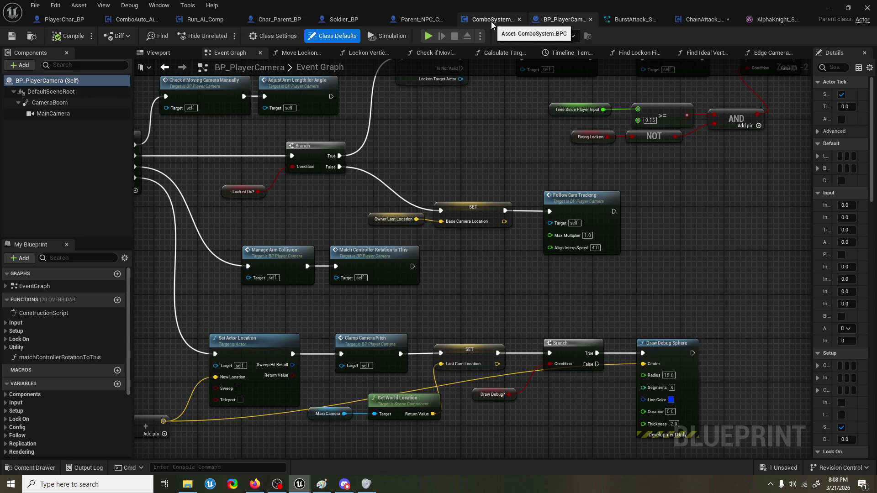
click(702, 19)
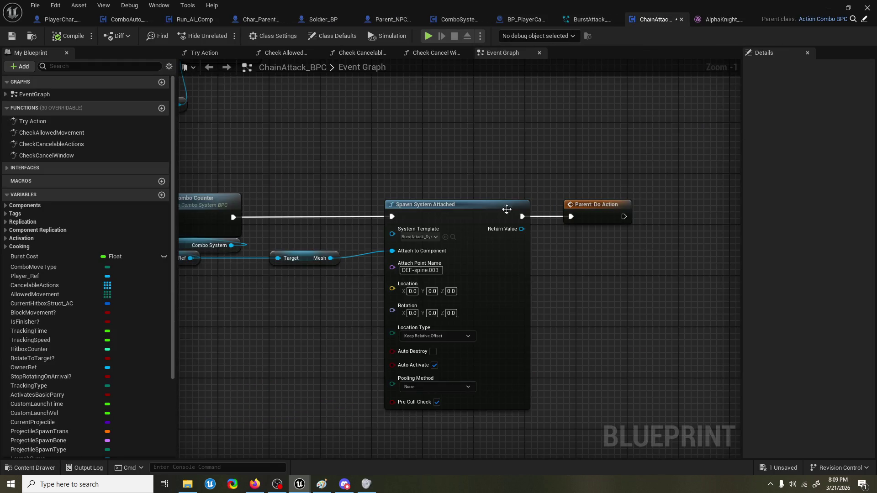
click(433, 267)
click(429, 270)
key(BackSpace)
text(_)
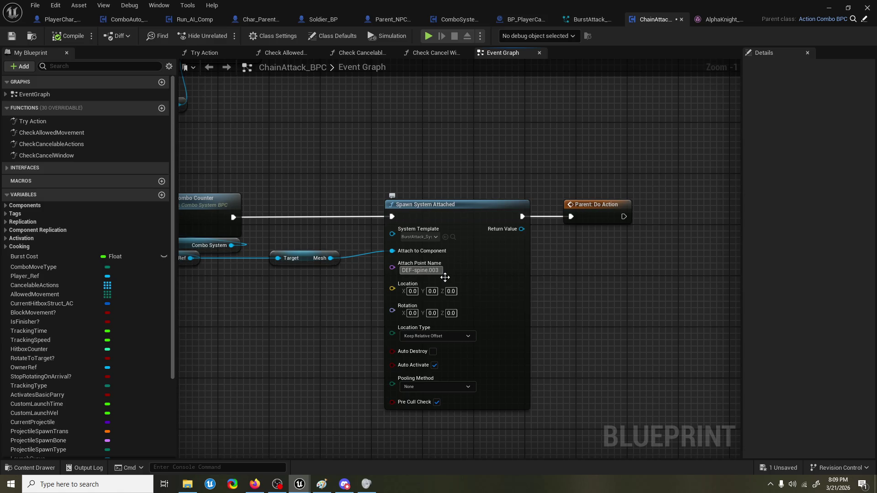
key(BackSpace)
key(BackSpace)
key(BackSpace)
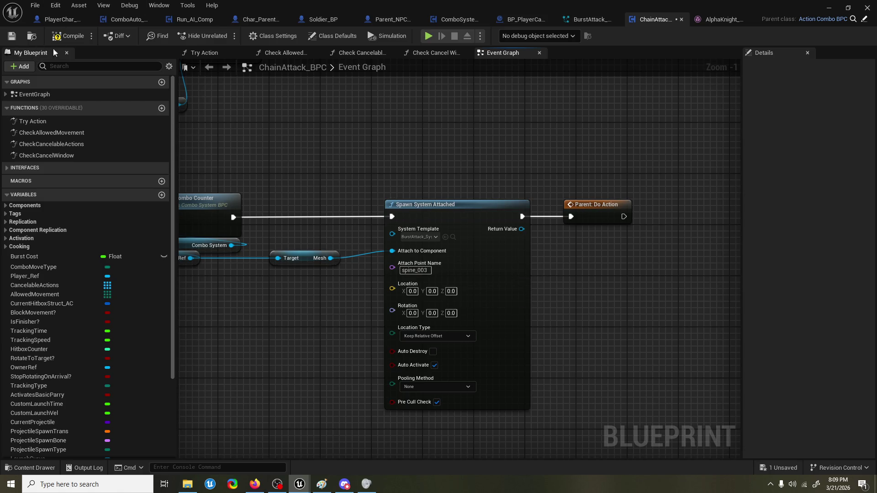
Step: Save ChainAttack_BPC and minimize the Blueprint editor
drag(455, 100, 407, 145)
key(ctrl+s)
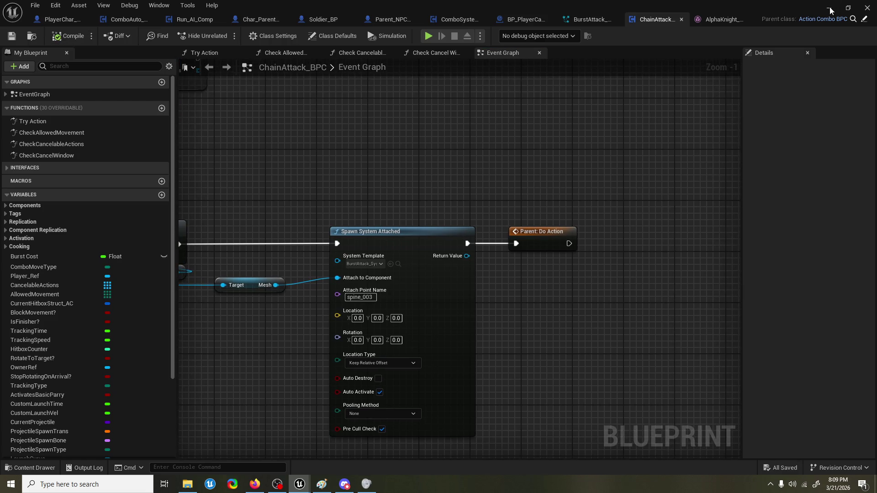
click(829, 8)
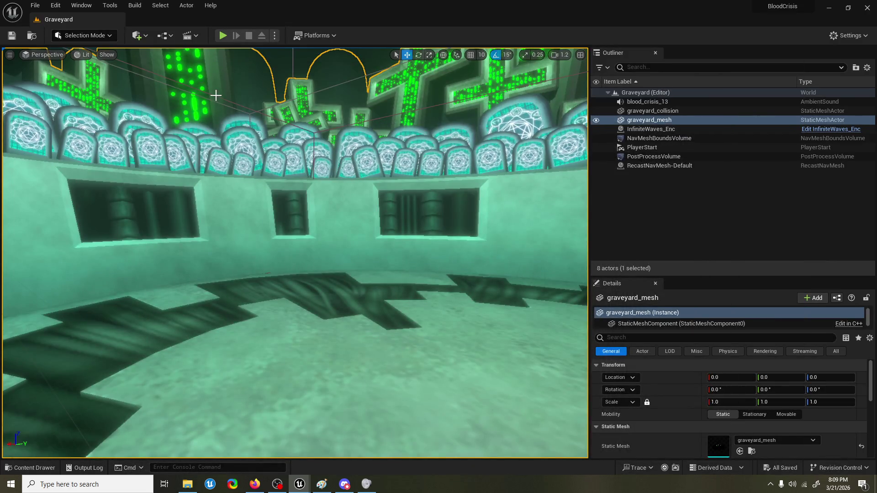
Step: Playtest the Graveyard level with slomo 0.2, then return to the ChainAttack_BPC Blueprint
click(223, 35)
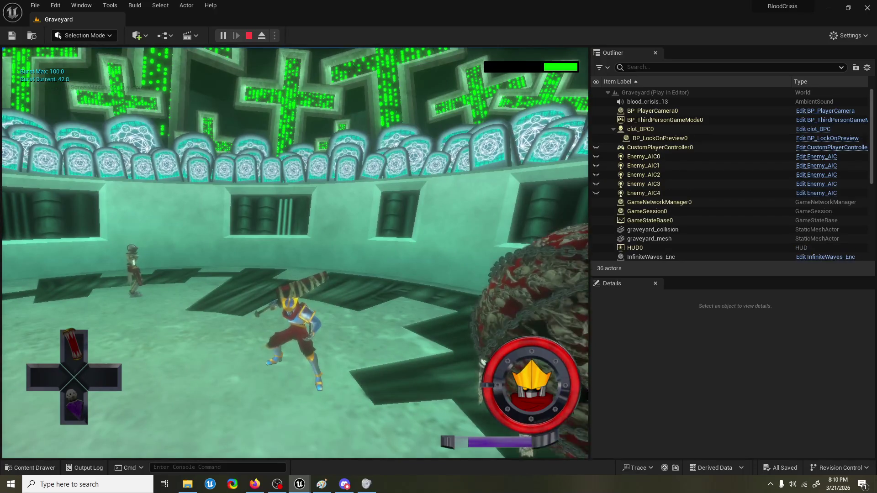
key(grave)
key(Up)
key(Return)
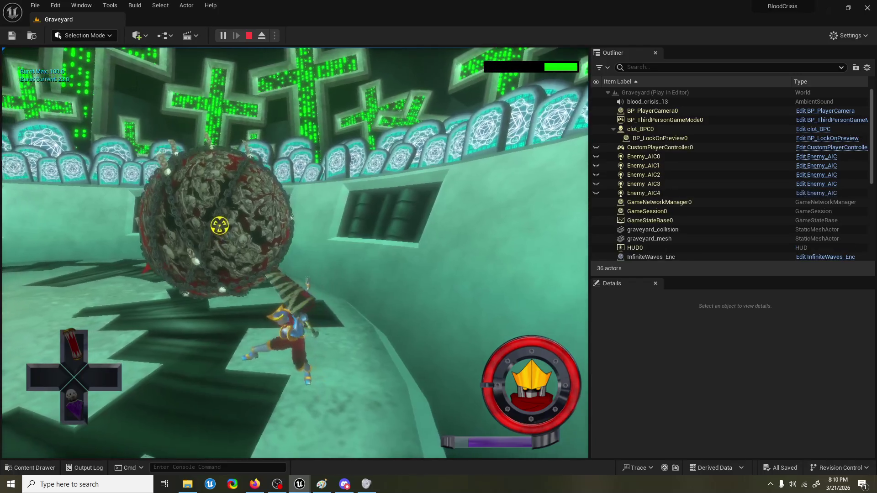
key(Escape)
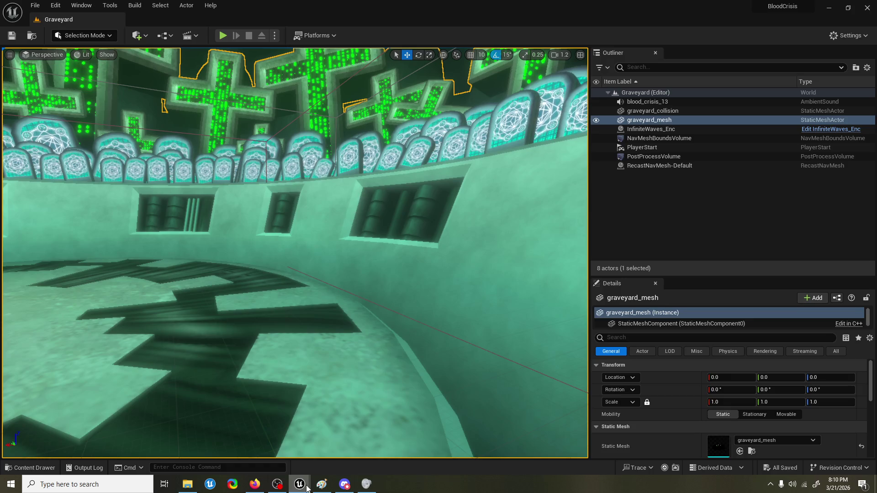
mouse_move(300, 484)
click(366, 441)
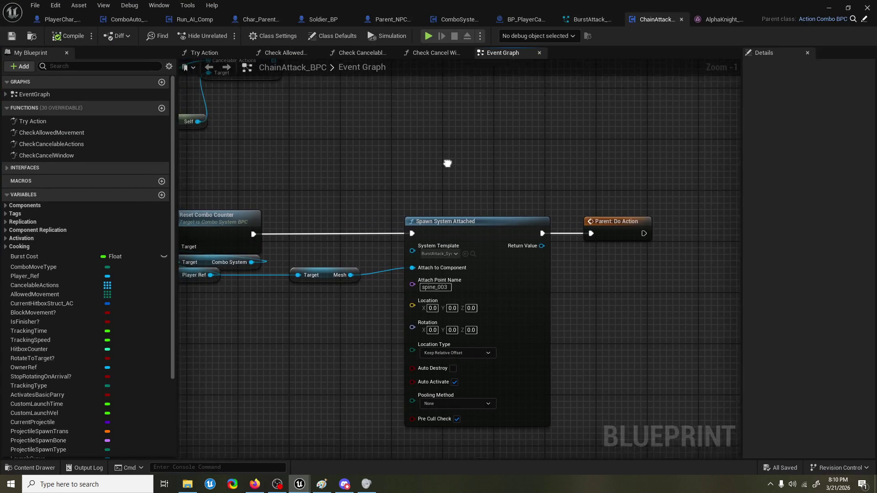
Step: Close the AlphaKnight_SKM tab, shift the Parent: Do Action node, then bring up Paint
click(723, 22)
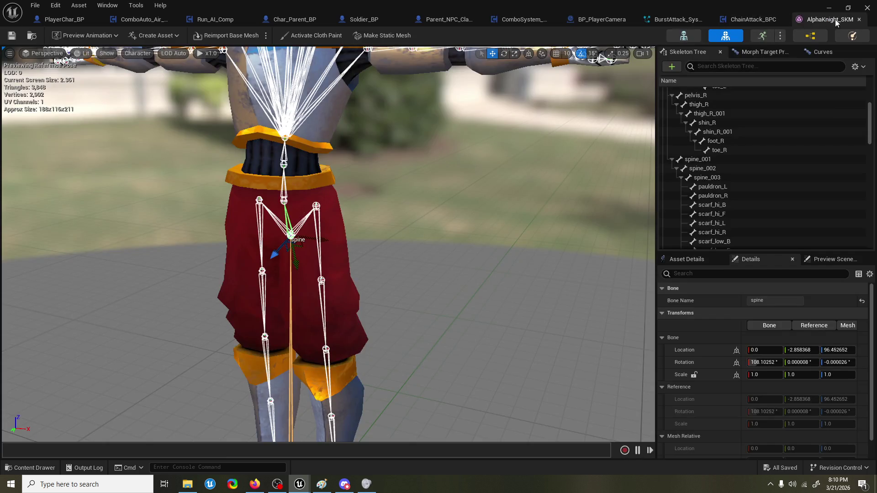
click(858, 19)
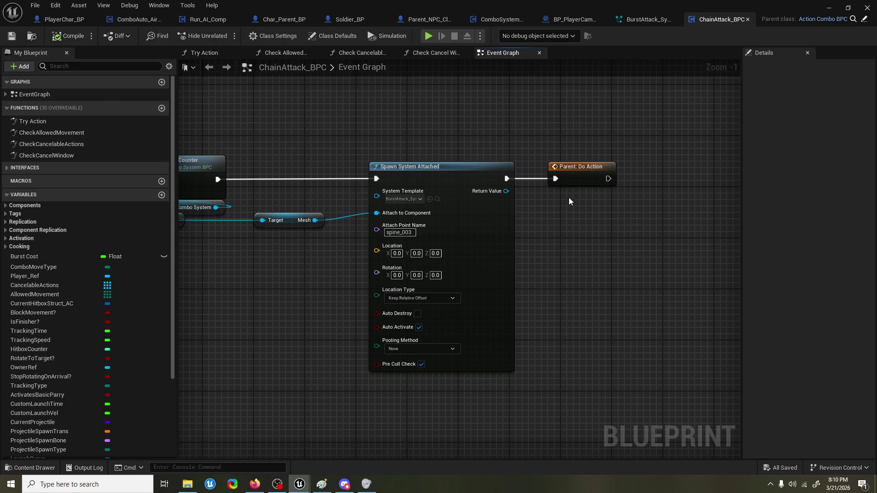
mouse_move(562, 179)
mouse_down()
mouse_move(531, 179)
mouse_move(598, 179)
mouse_up()
click(593, 360)
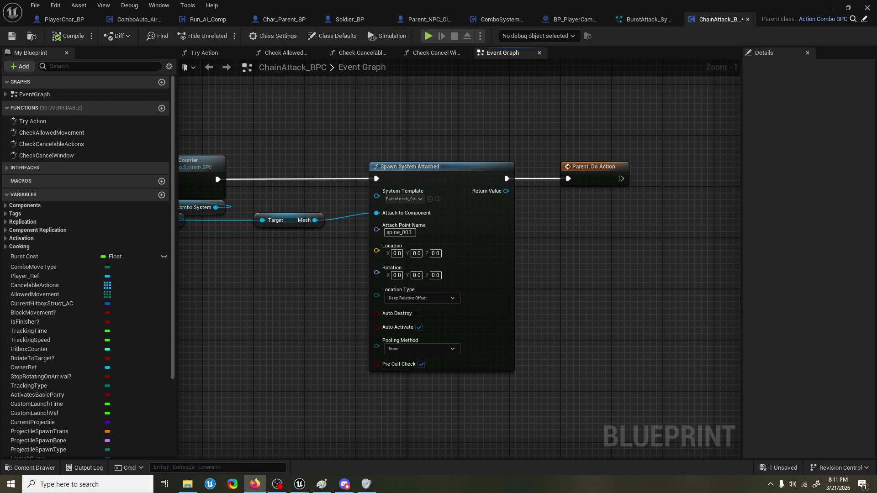
click(14, 484)
click(321, 484)
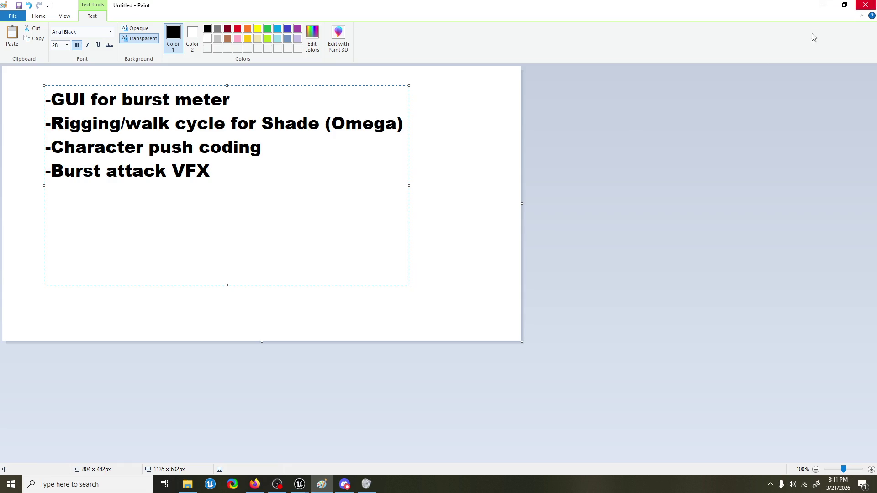
Step: Start a new canvas without saving the to-do list and draw a circle
click(9, 19)
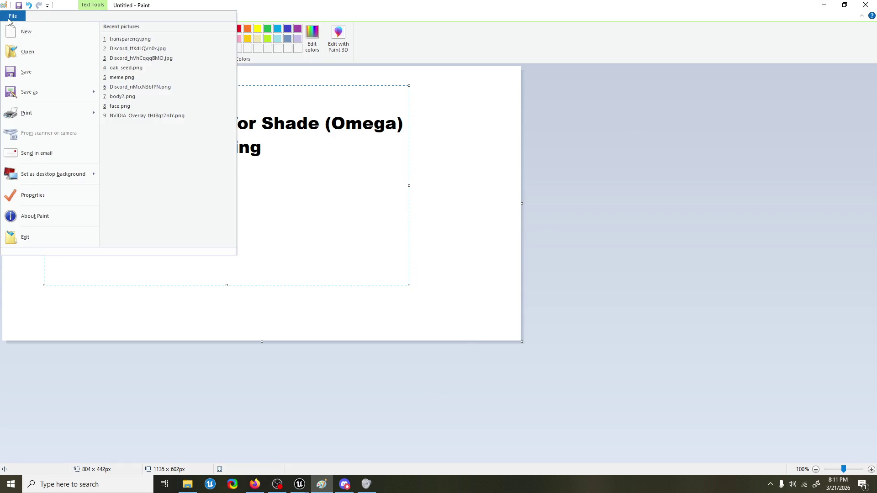
click(26, 32)
click(450, 245)
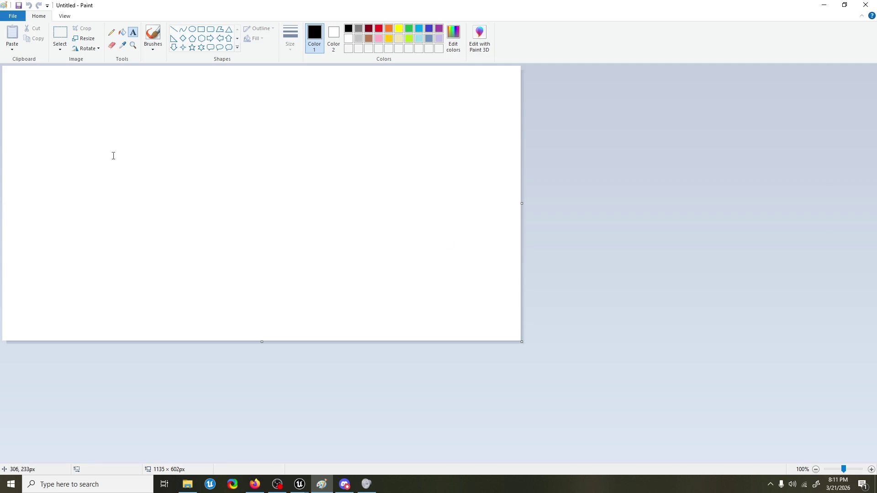
click(192, 28)
mouse_move(55, 122)
mouse_down()
mouse_move(93, 172)
mouse_move(196, 250)
mouse_move(180, 247)
mouse_up()
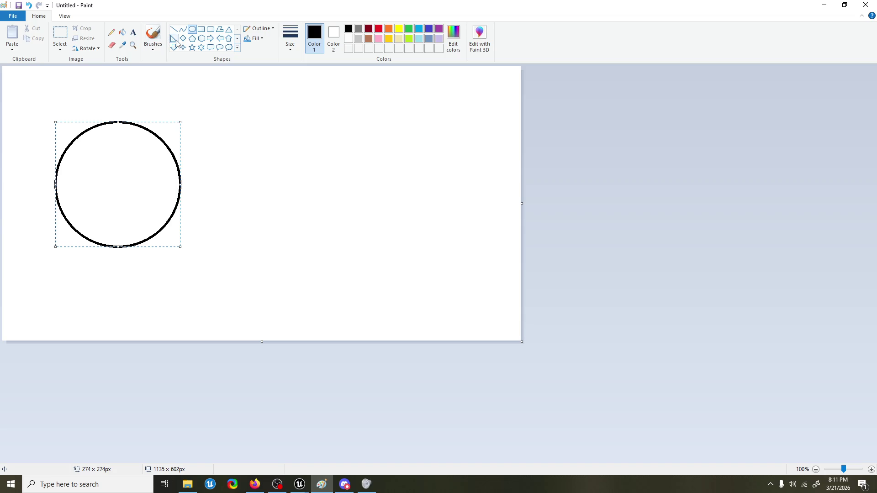
Step: Draw a jagged crack line into the circle's upper-right edge with the brush
click(153, 39)
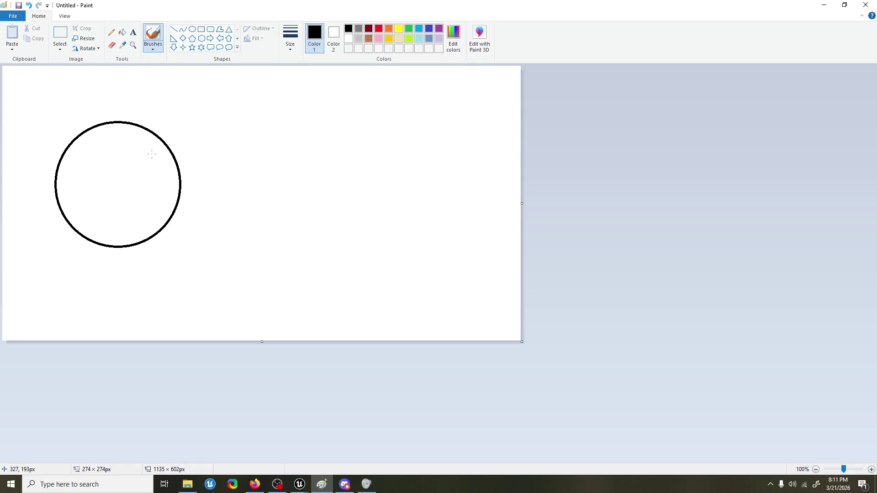
mouse_move(152, 133)
mouse_down()
mouse_move(117, 180)
mouse_move(130, 187)
mouse_move(181, 172)
mouse_up()
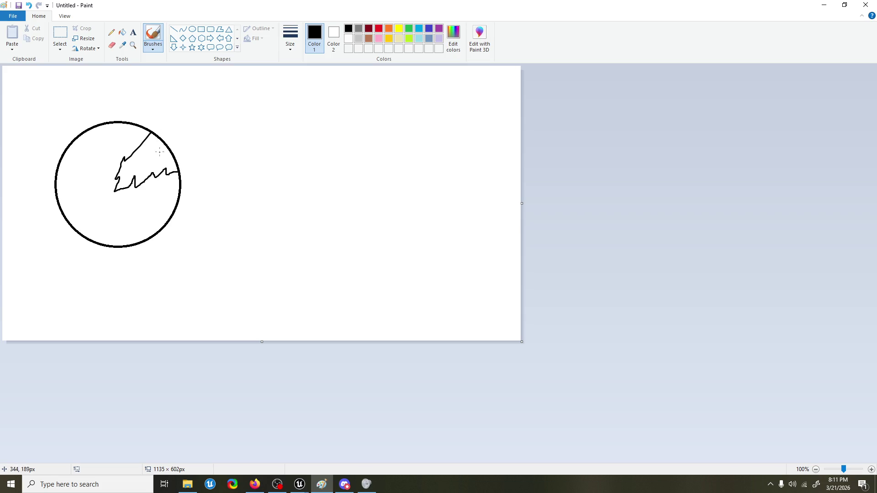
click(123, 32)
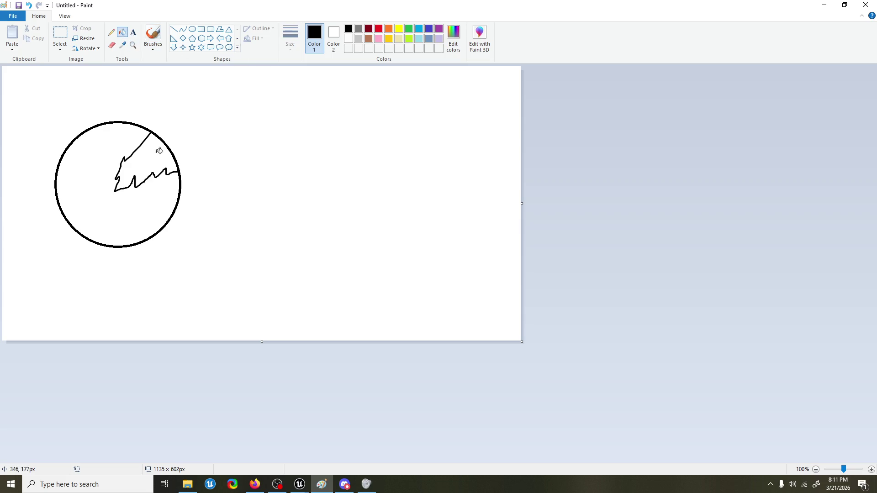
click(112, 45)
drag(159, 129, 165, 146)
key(ctrl+z)
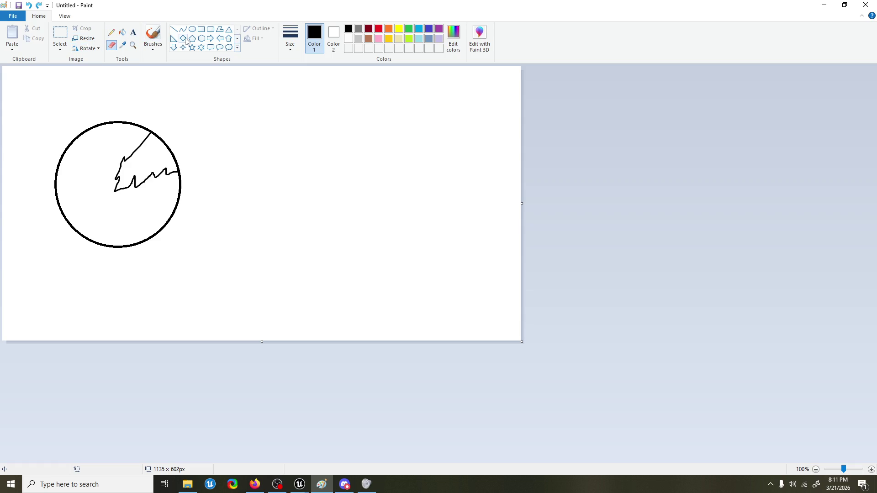
click(59, 46)
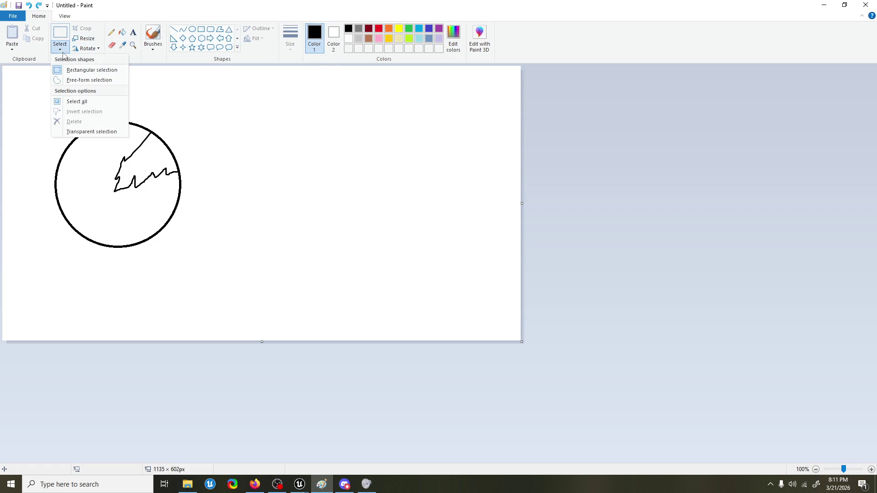
Step: Copy the wedge slice with a free-form selection and move the copy to the right
click(88, 80)
mouse_move(156, 125)
mouse_down()
mouse_move(120, 147)
mouse_move(113, 202)
mouse_move(188, 165)
mouse_move(157, 125)
mouse_up()
key(ctrl+c)
key(ctrl+v)
mouse_move(53, 107)
mouse_down()
mouse_move(254, 148)
mouse_move(339, 136)
mouse_up()
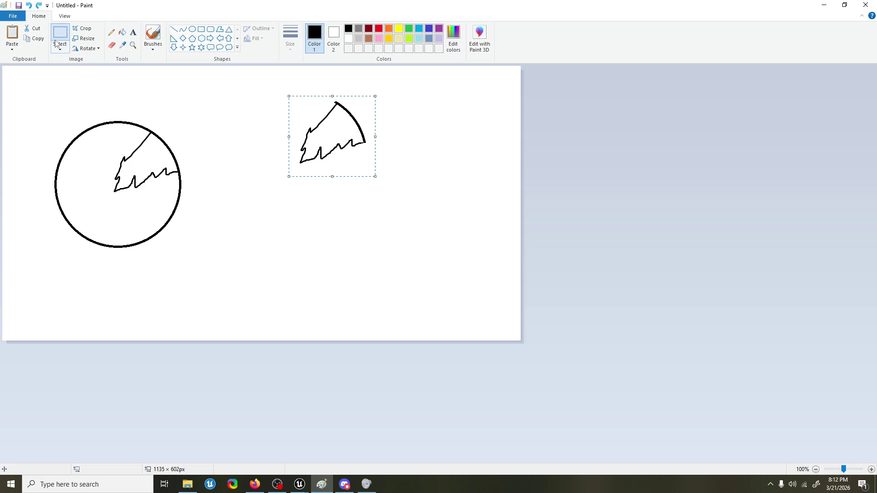
Step: Erase the circle's arc above the wedge, then undo the erasure
click(111, 44)
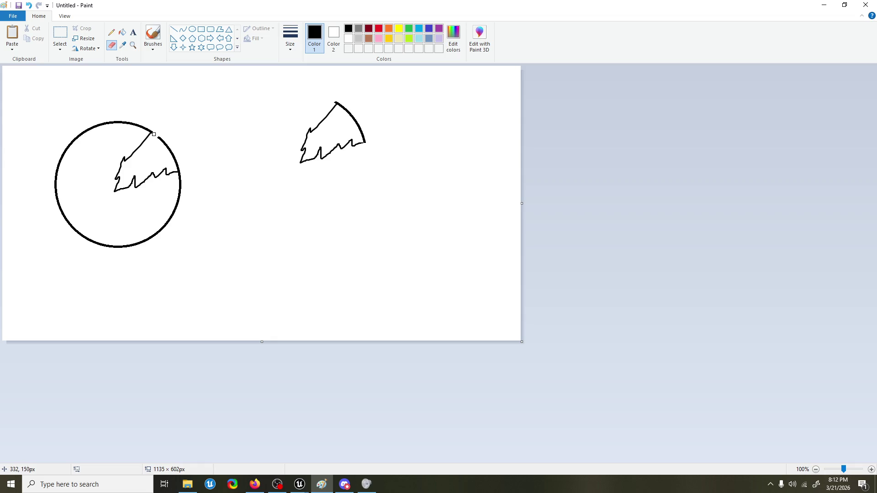
mouse_move(154, 133)
mouse_down()
mouse_move(179, 170)
mouse_move(154, 134)
mouse_up()
key(ctrl+z)
Step: Draw an orange blob beside the circle with the brush
click(389, 28)
click(153, 34)
mouse_move(218, 174)
mouse_down()
mouse_move(268, 212)
mouse_move(226, 168)
mouse_move(216, 175)
mouse_move(246, 182)
mouse_move(252, 218)
mouse_move(237, 222)
mouse_up()
Step: Add inner strokes and a curved orange arrow toward the notch, then close Paint without saving
drag(217, 192, 214, 203)
mouse_move(210, 157)
mouse_down()
mouse_move(163, 138)
mouse_move(157, 155)
mouse_move(170, 147)
mouse_up()
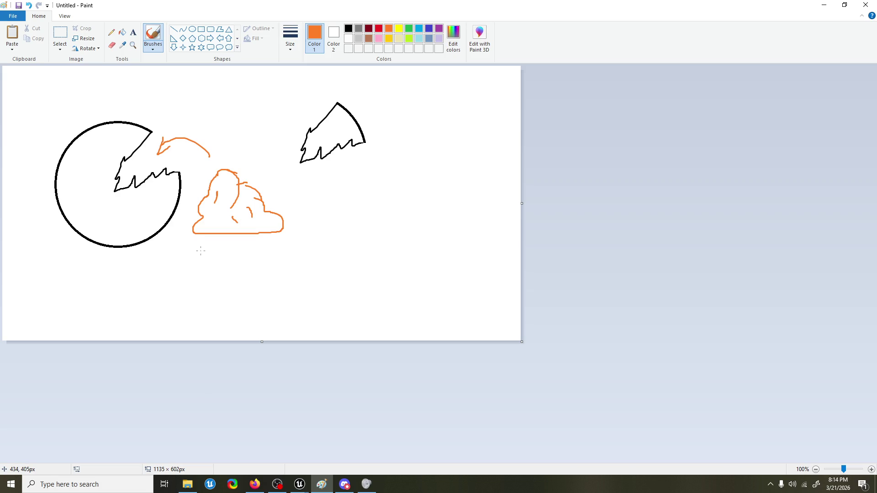
click(865, 5)
click(453, 243)
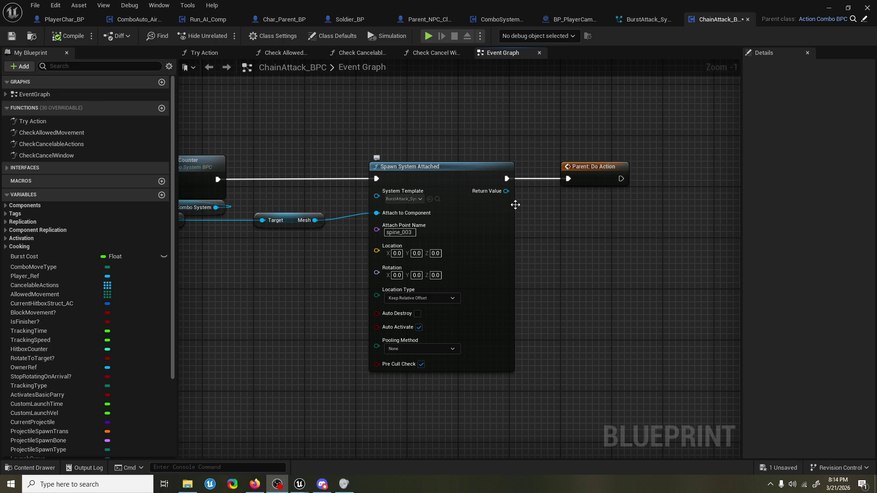
Step: Minimize the Blueprint editor and tilt the viewport down onto the Graveyard arena floor
click(829, 9)
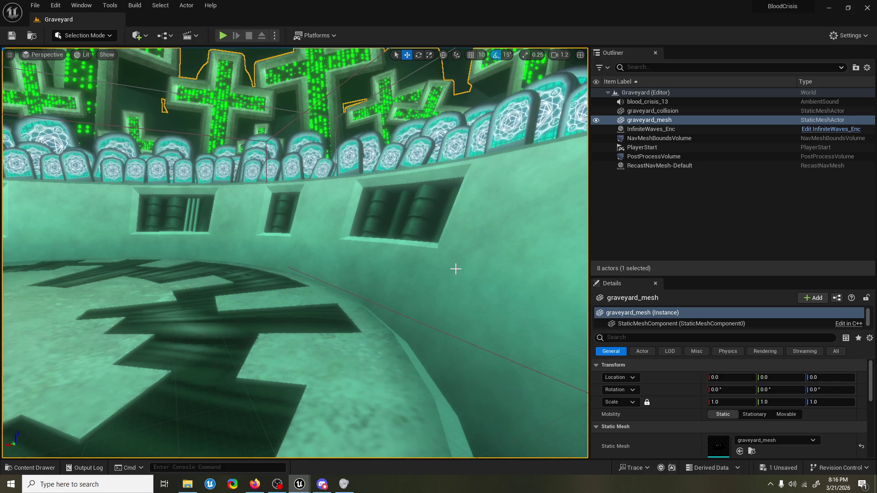
drag(357, 132, 365, 211)
scroll(300, 397, down, 5)
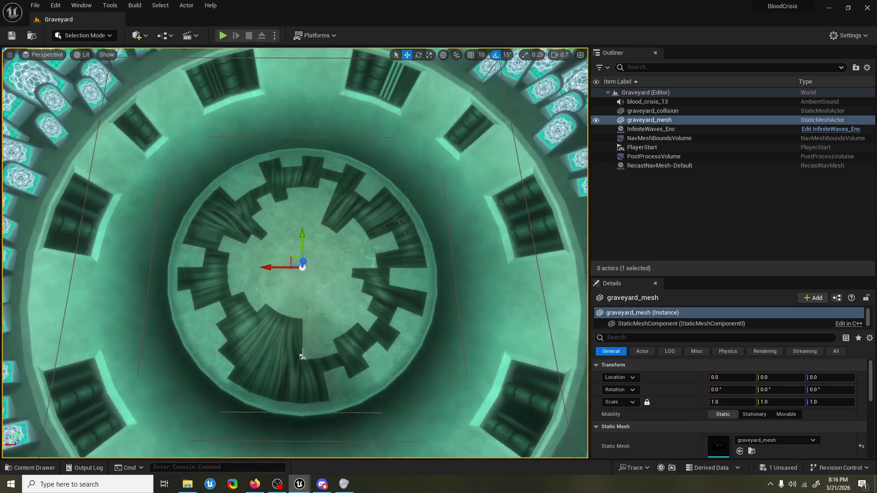
drag(301, 356, 308, 436)
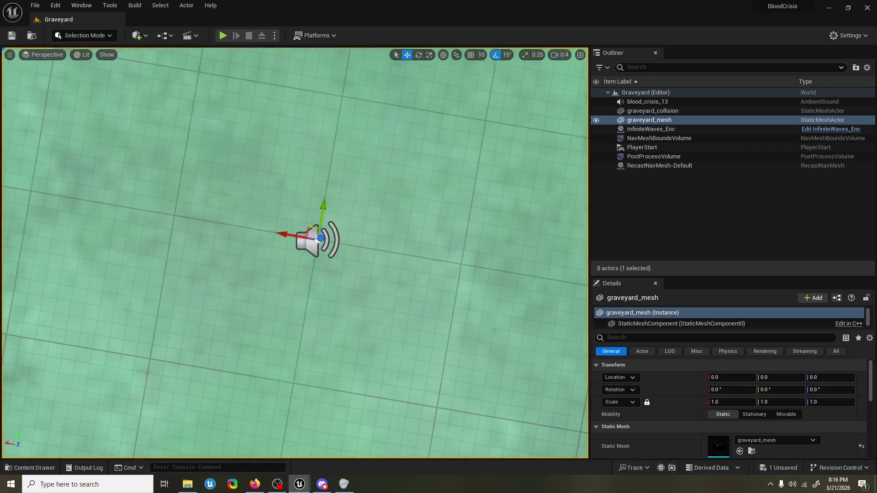
scroll(358, 161, down, 10)
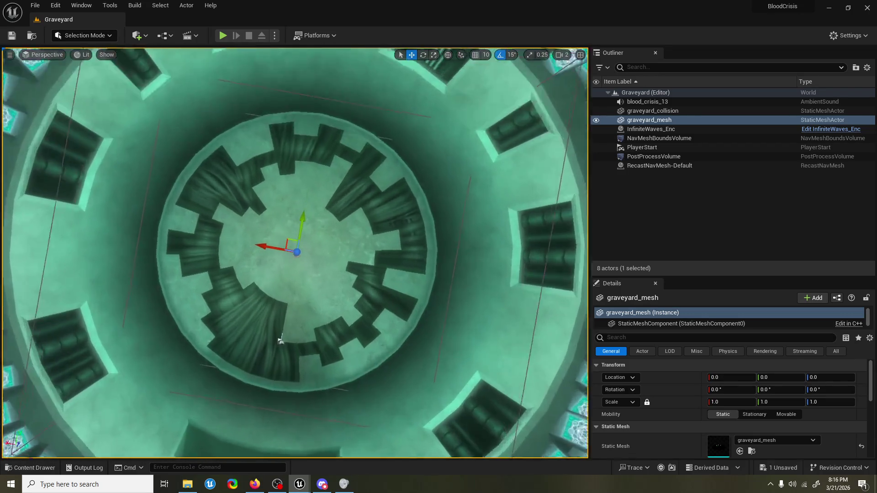
scroll(343, 136, up, 5)
scroll(332, 452, down, 4)
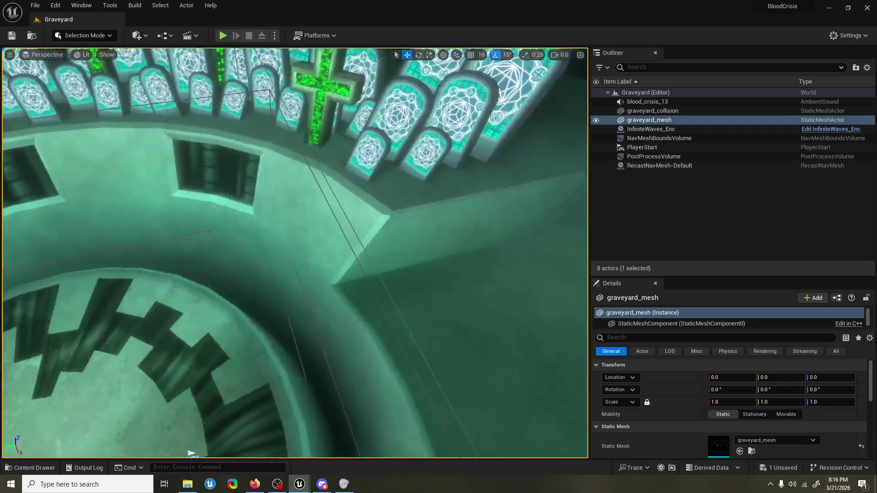
drag(192, 453, 192, 328)
scroll(295, 251, down, 6)
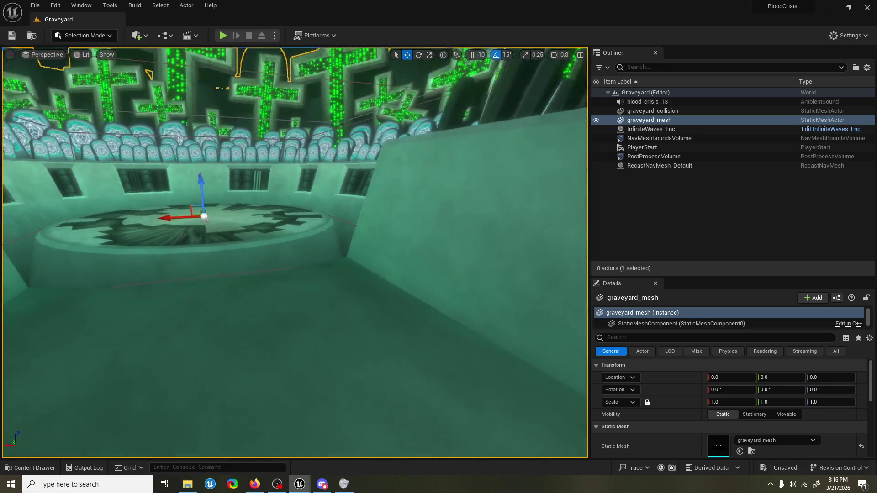
scroll(295, 251, down, 5)
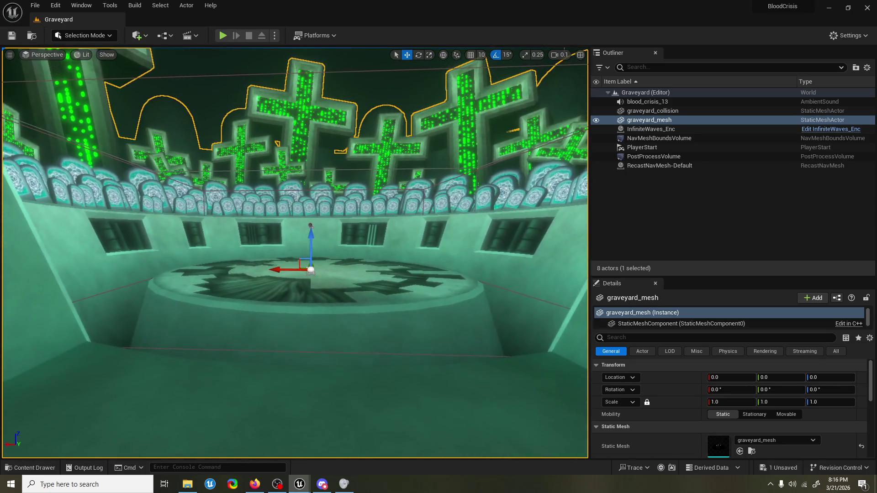
scroll(295, 251, up, 3)
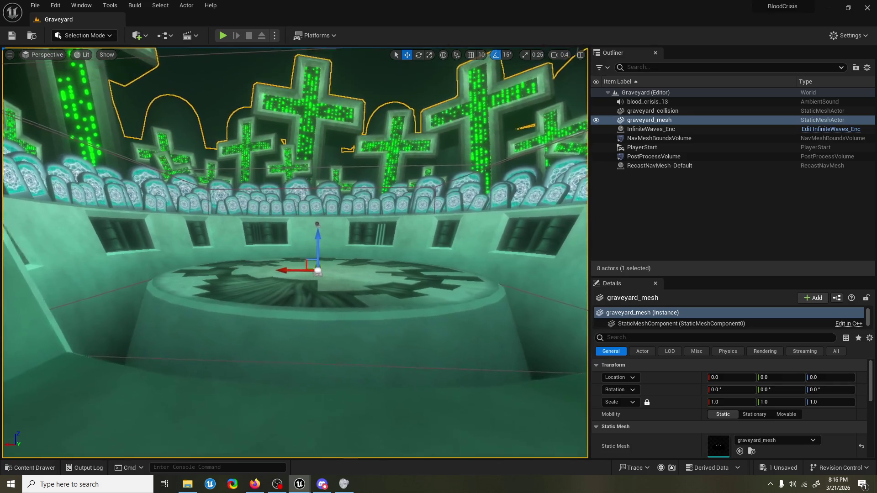
scroll(295, 251, up, 4)
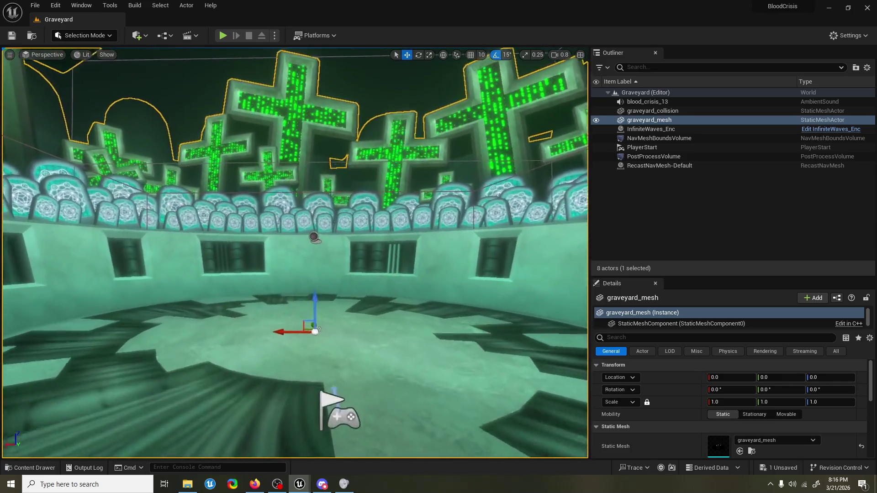
scroll(295, 252, up, 4)
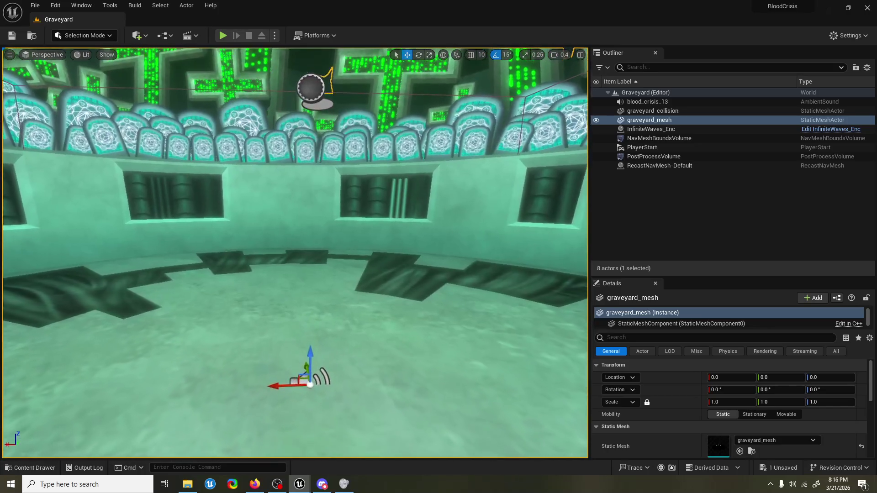
scroll(295, 251, down, 2)
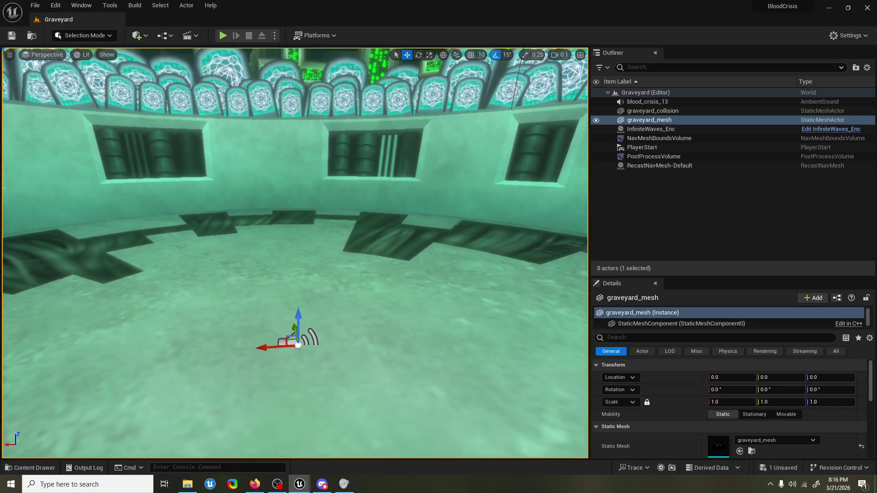
scroll(294, 251, down, 5)
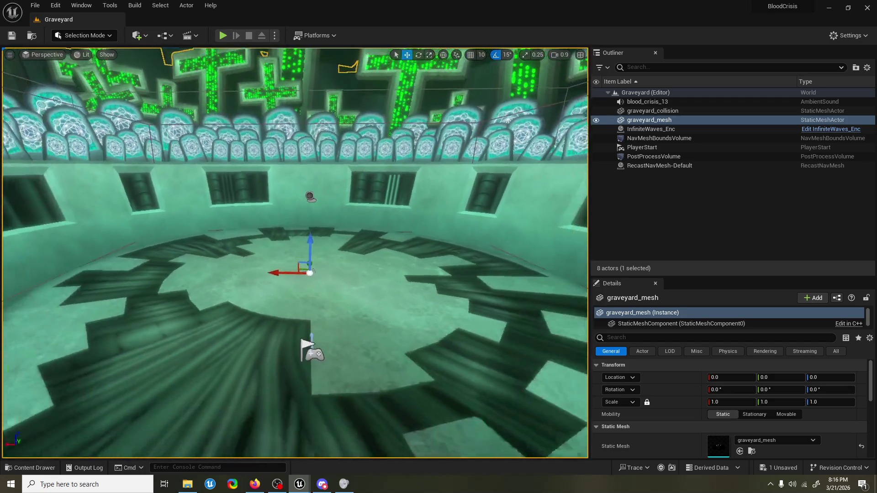
scroll(295, 252, down, 3)
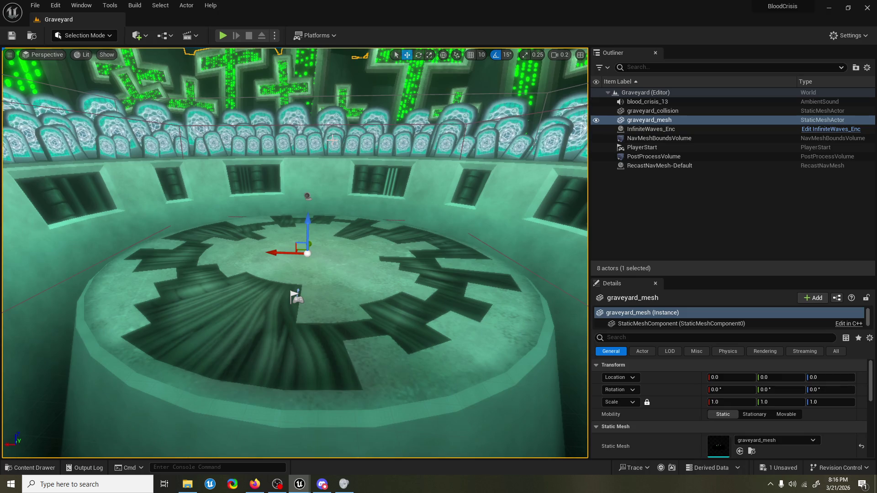
scroll(295, 251, down, 1)
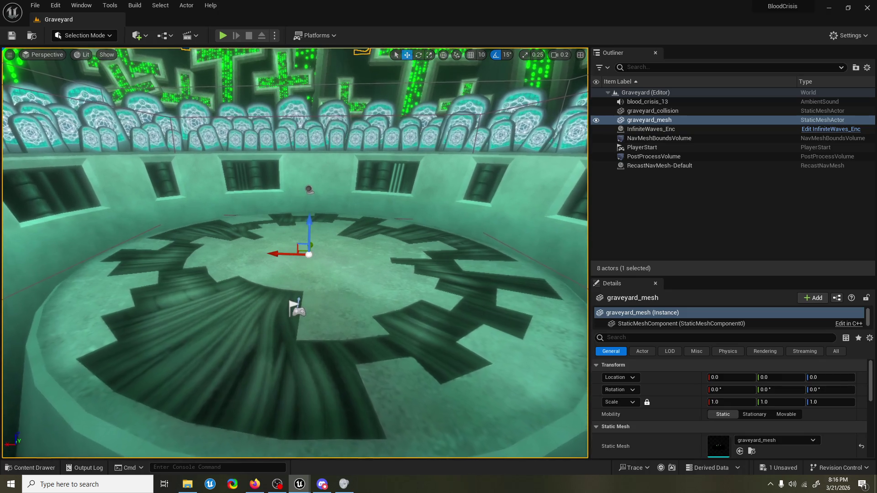
scroll(294, 253, up, 6)
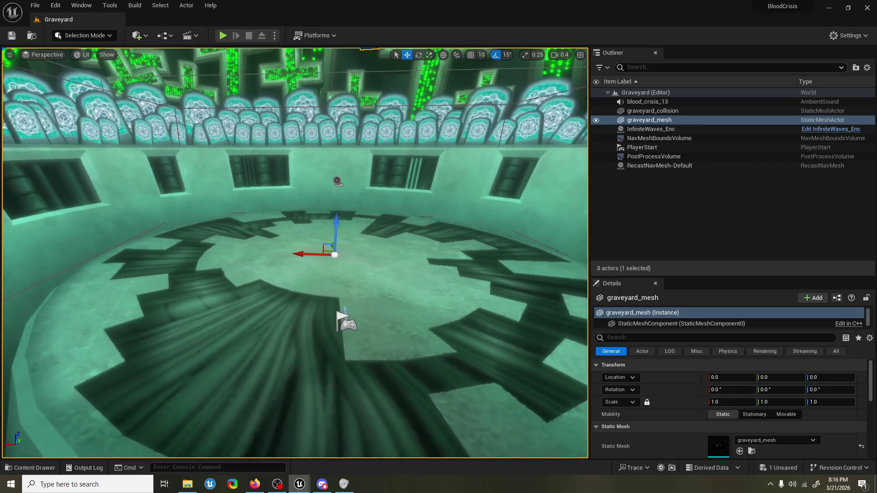
scroll(295, 253, up, 1)
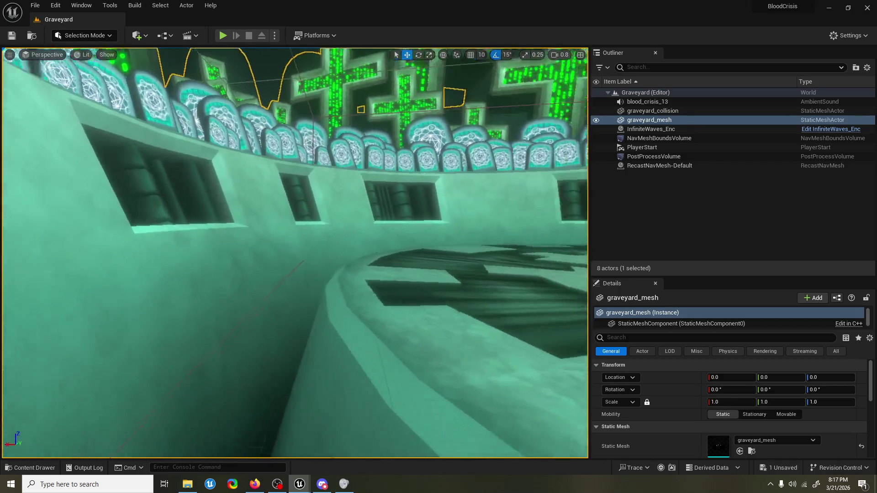
key(w)
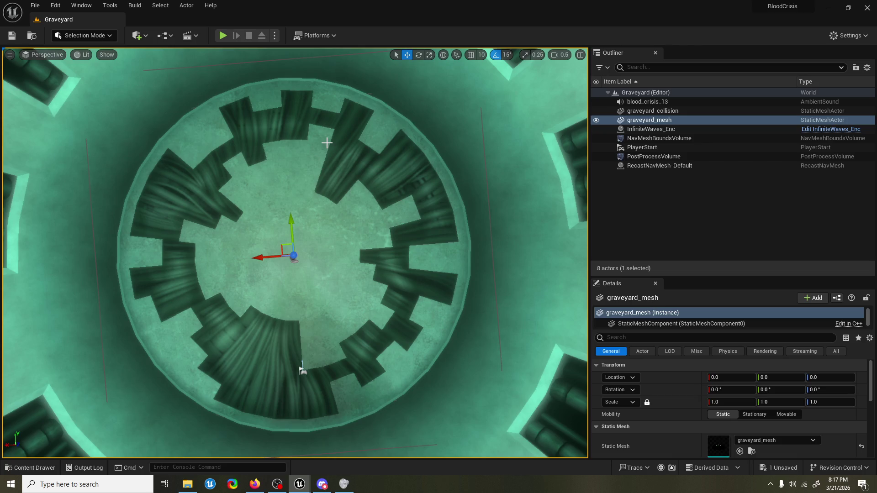
scroll(327, 142, down, 10)
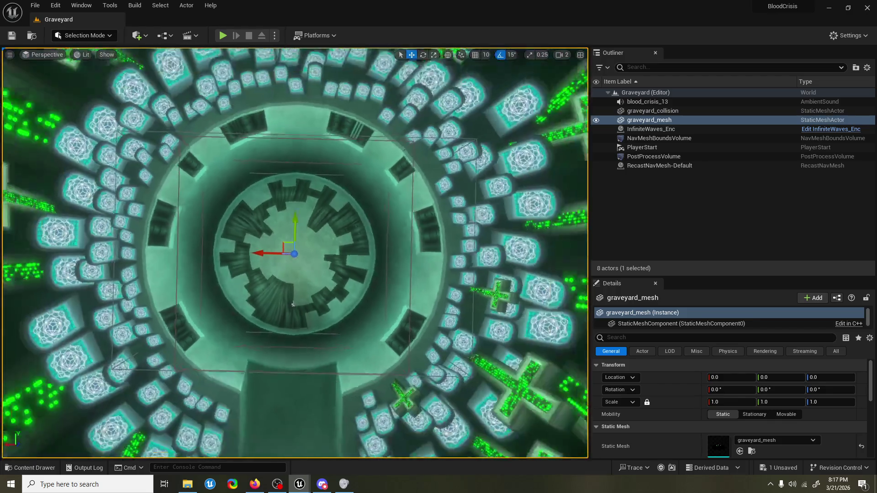
scroll(295, 254, down, 10)
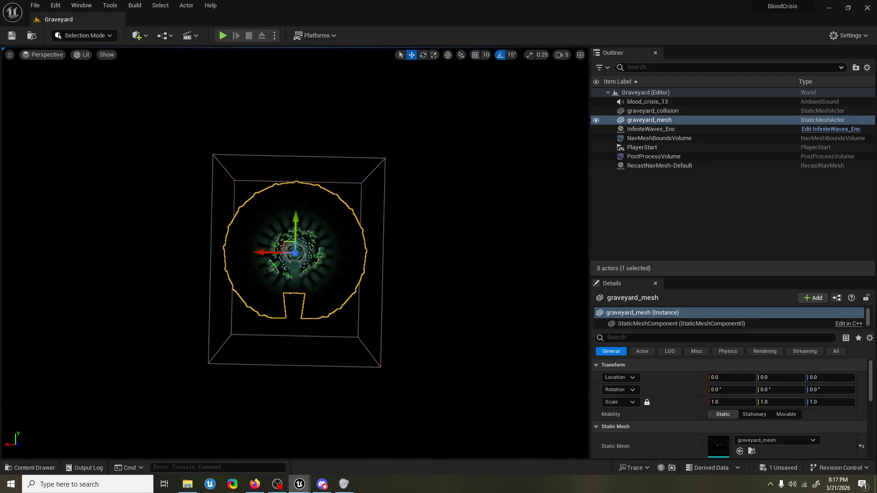
scroll(294, 253, up, 10)
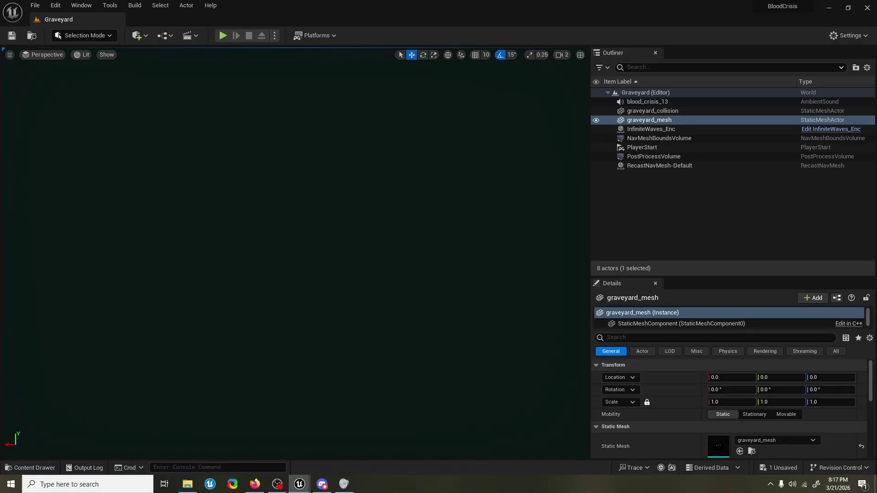
scroll(291, 333, down, 10)
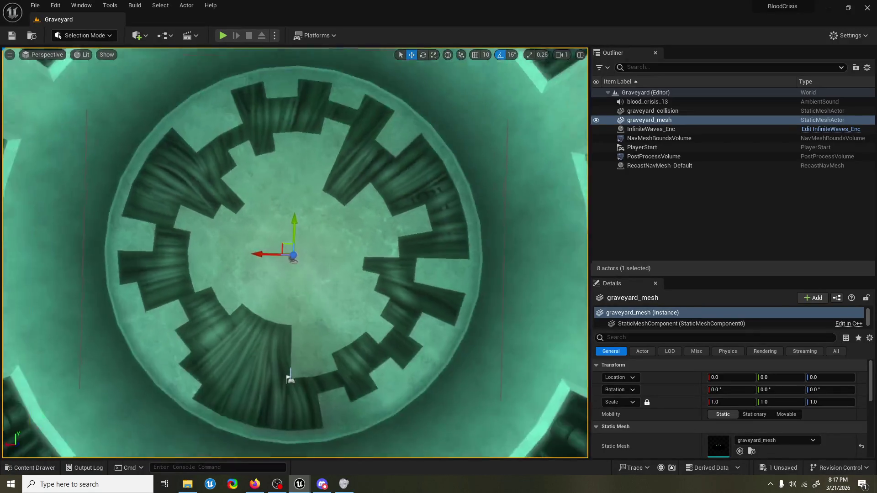
scroll(291, 334, up, 10)
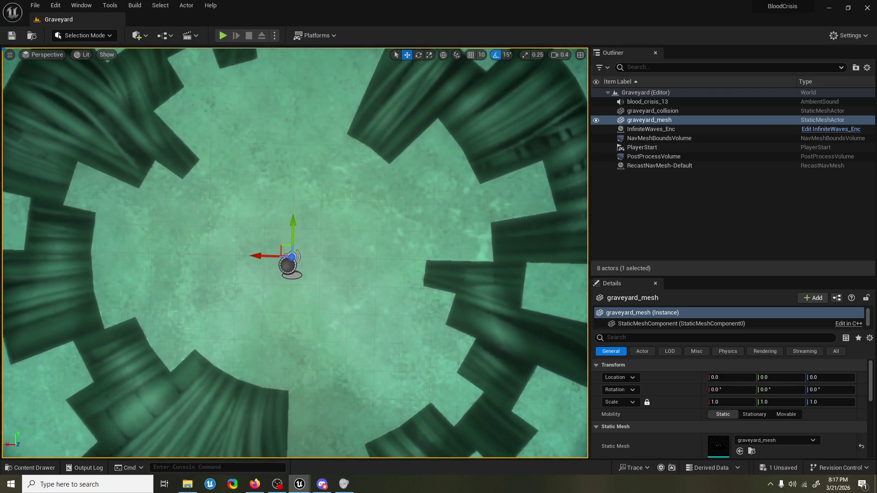
scroll(292, 256, down, 3)
mouse_move(293, 256)
mouse_down()
mouse_move(59, 280)
mouse_move(59, 296)
mouse_move(331, 109)
mouse_move(330, 160)
mouse_up()
Step: Deselect the graveyard mesh and run a brief play test of the level
click(330, 109)
click(223, 35)
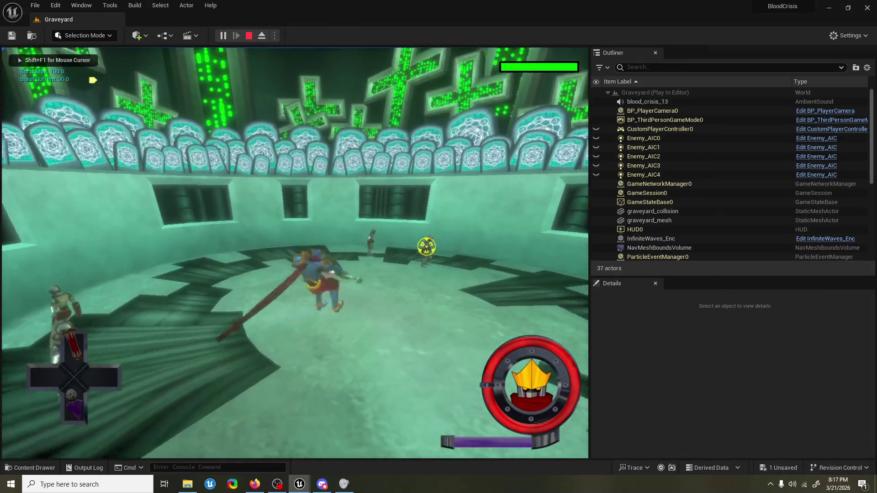
key(Escape)
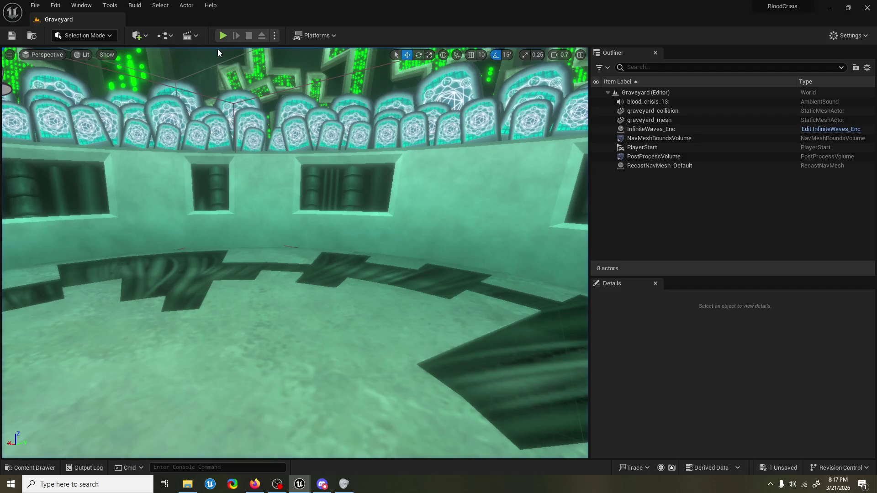
Step: Save the ChainAttack_BPC blueprint
mouse_move(305, 475)
click(331, 438)
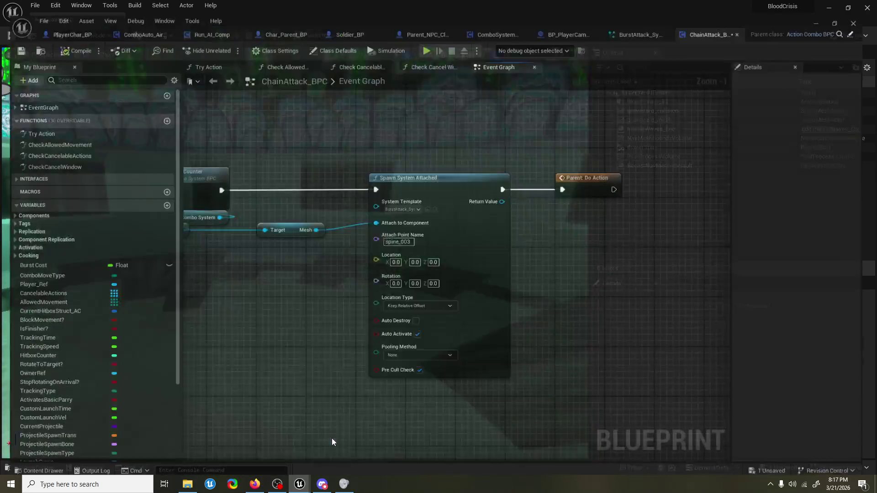
key(ctrl+s)
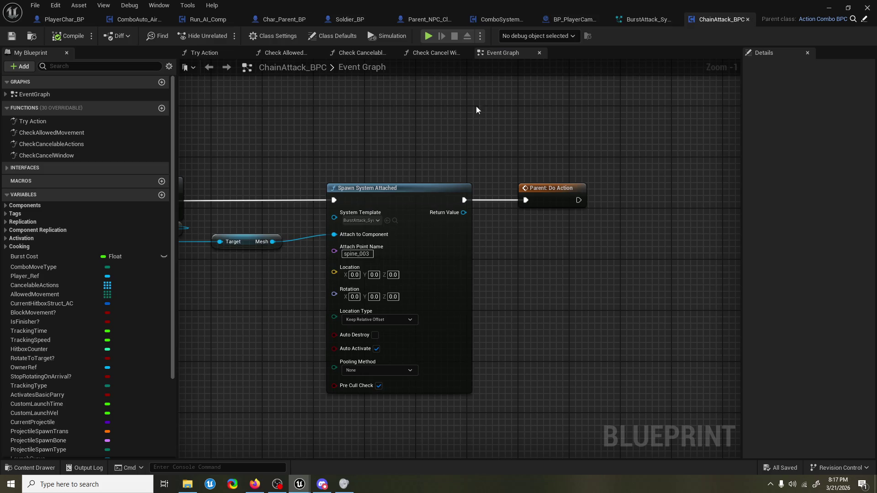
Step: Close the play-session Message Log and bring up the BurstAttack_System Niagara editor
click(653, 19)
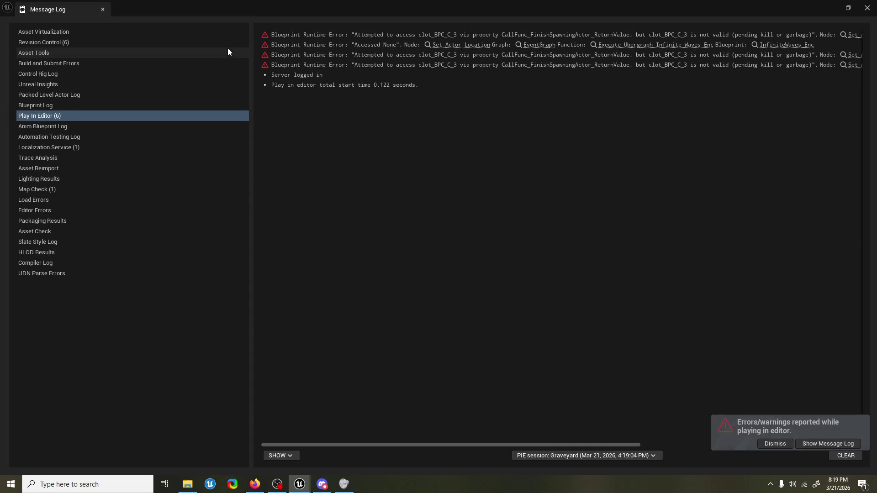
click(867, 7)
mouse_move(299, 484)
click(352, 438)
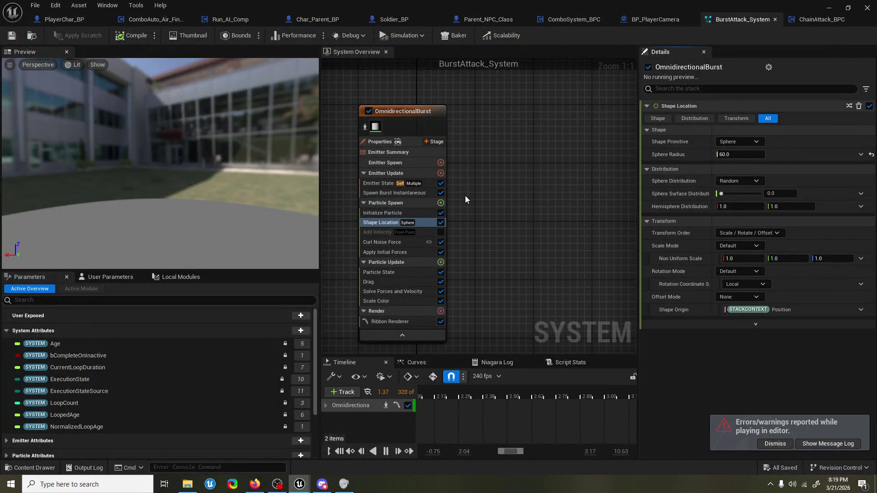
Step: Recentre ChainAttack_BPC's Event Graph on the Spawn System Attached node, then start a new Graveyard play session
click(810, 19)
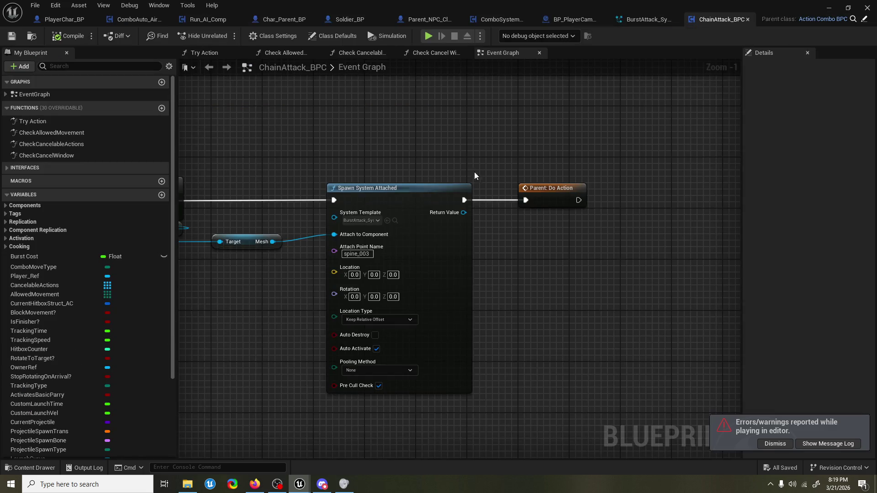
drag(474, 171, 538, 248)
drag(320, 301, 326, 299)
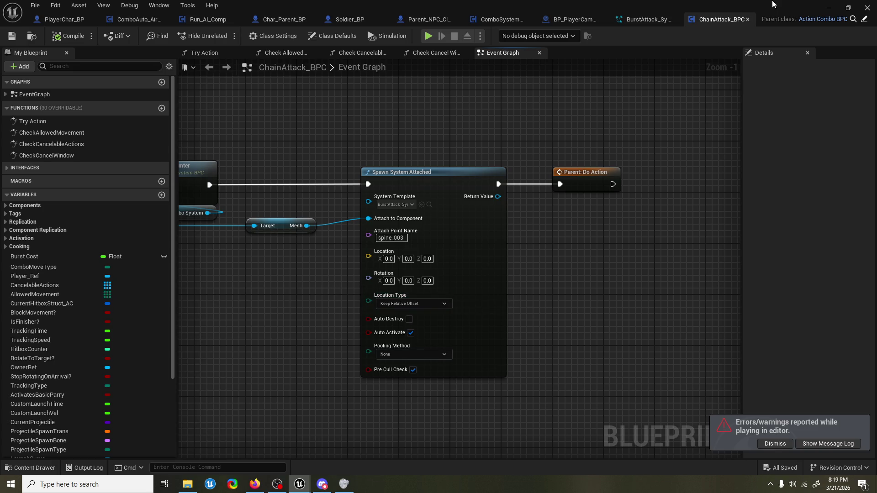
click(826, 10)
click(228, 36)
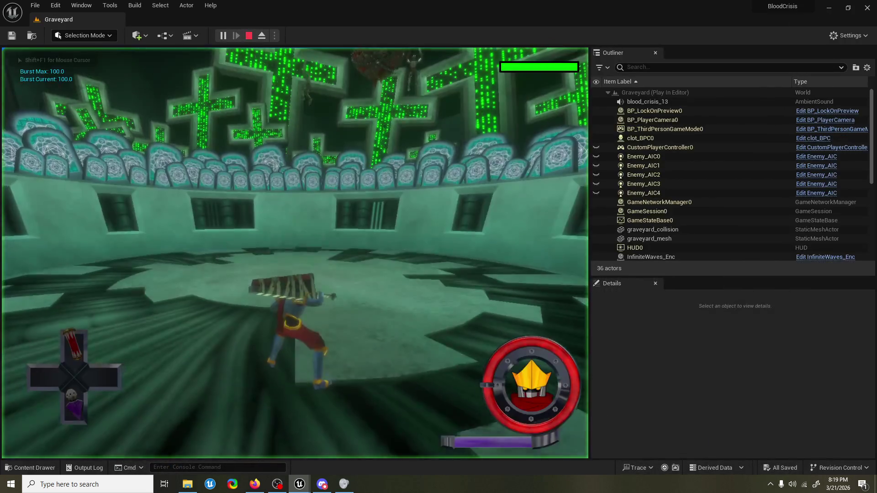
Step: Slow the running game to 0.2 speed with the slomo 0.2 console command
key(shift+F1)
key(grave)
key(Up)
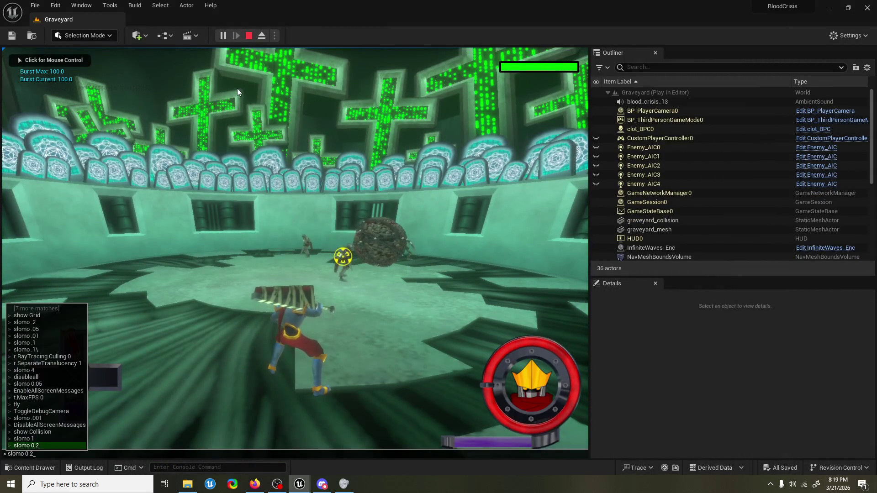
key(Return)
click(237, 88)
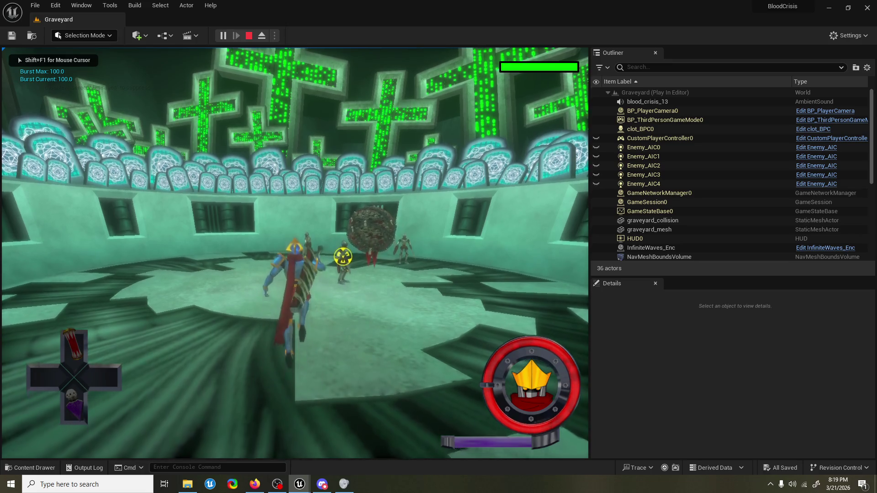
Step: Perform the burst attack, stop the play test, and return to ChainAttack_BPC
key(shift)
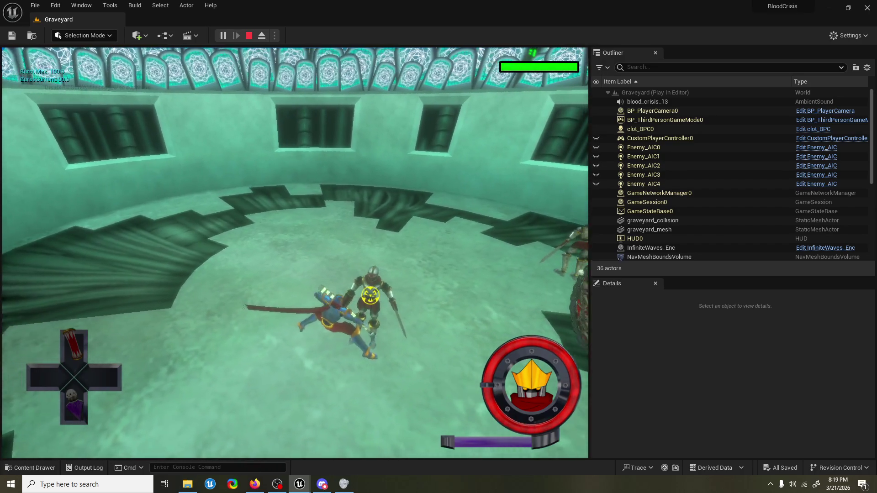
key(Escape)
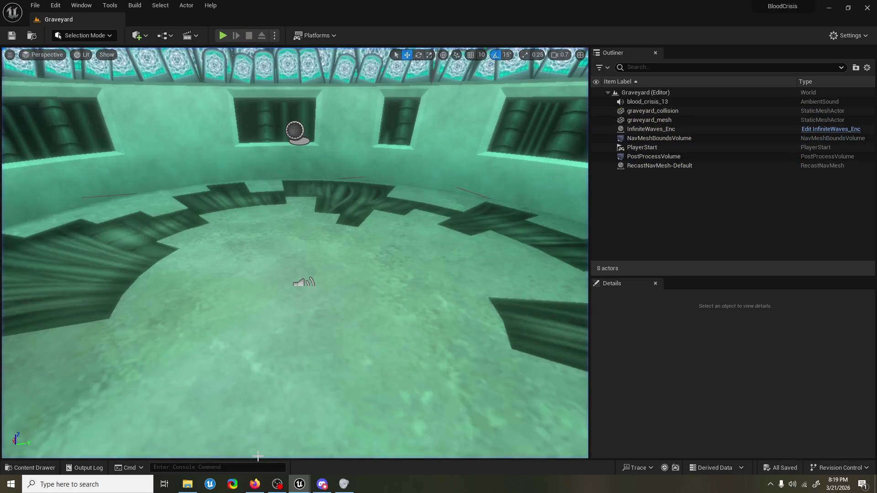
mouse_move(299, 484)
click(354, 443)
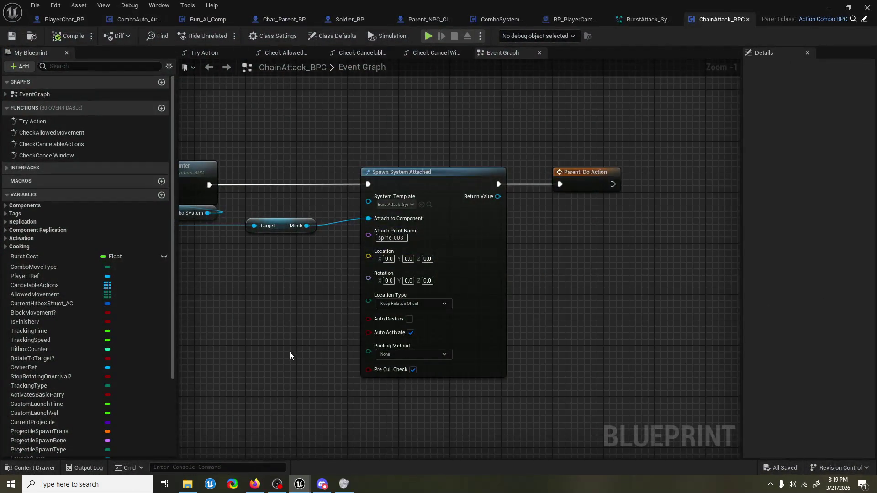
Step: Set Spawn System Attached's Location Type to Snap to Target, Including Scale
drag(304, 319, 326, 288)
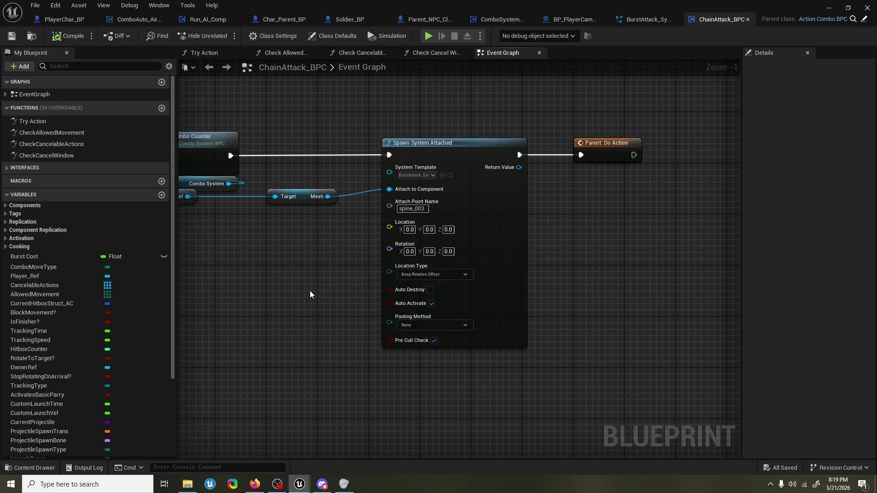
click(431, 274)
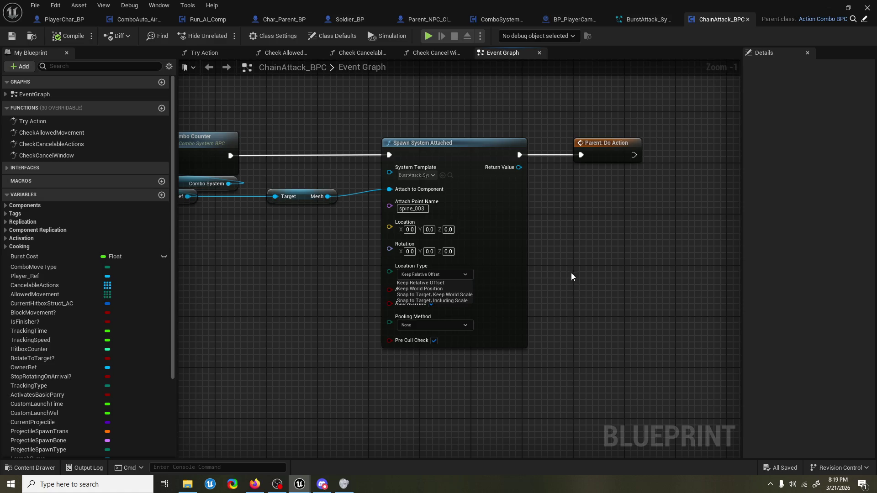
click(462, 301)
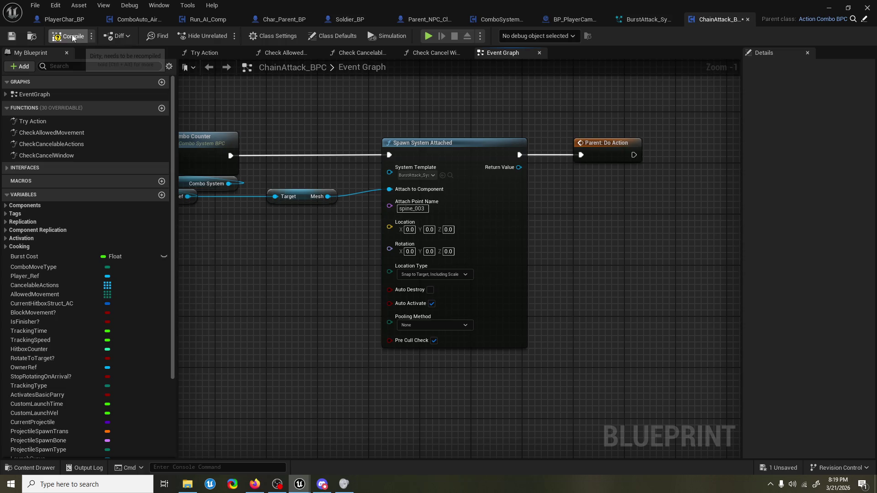
click(829, 9)
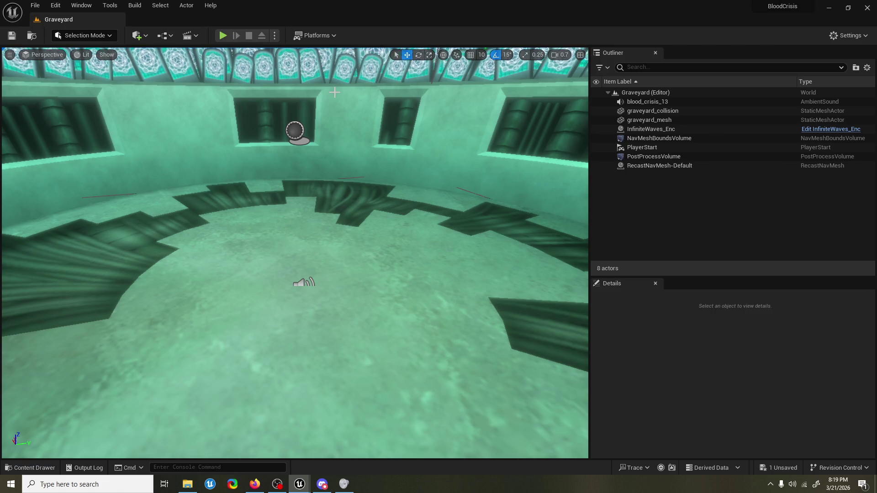
Step: Play-test the level at slomo 0.2 speed, then end the session
click(222, 35)
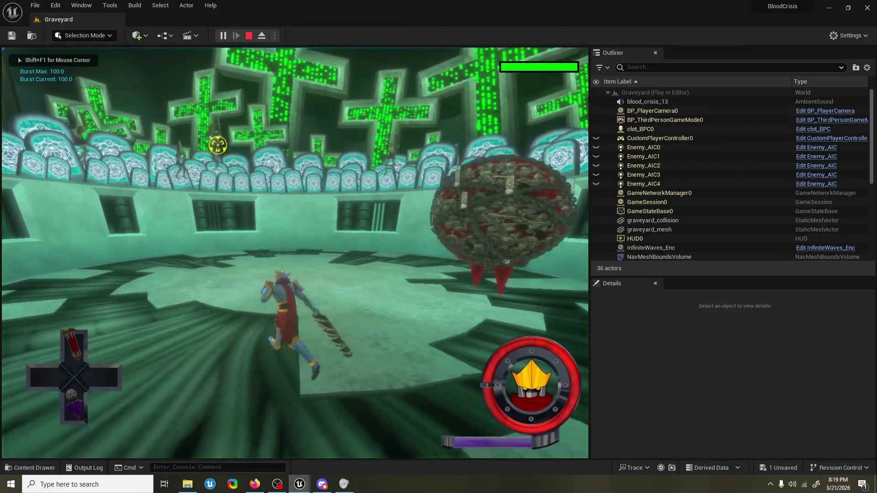
key(shift+F1)
key(grave)
key(Up)
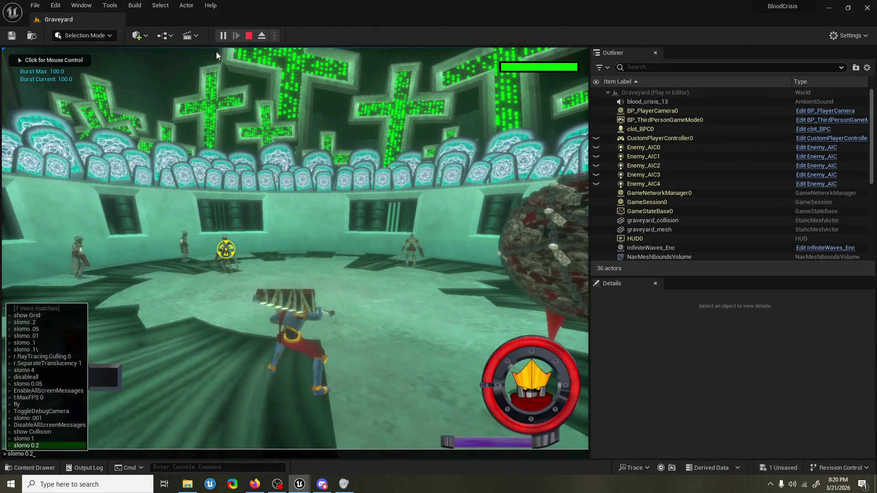
key(Return)
click(217, 55)
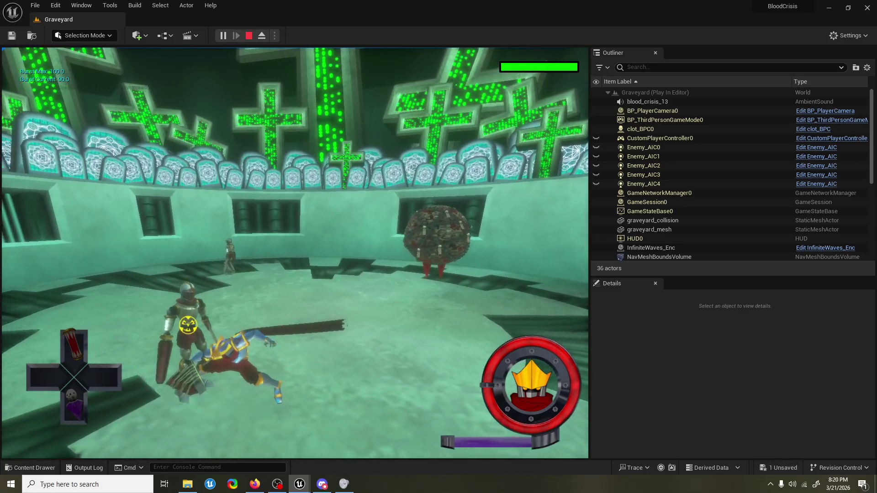
key(Escape)
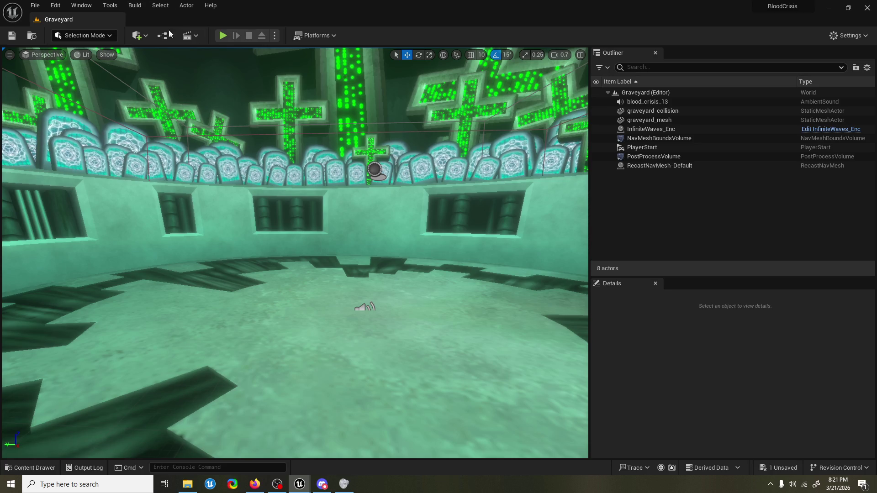
Step: Reopen ChainAttack_BPC and bring the Reset Combo Counter node into view
mouse_move(339, 203)
mouse_down()
mouse_move(340, 183)
mouse_move(339, 274)
mouse_up()
scroll(554, 298, down, 10)
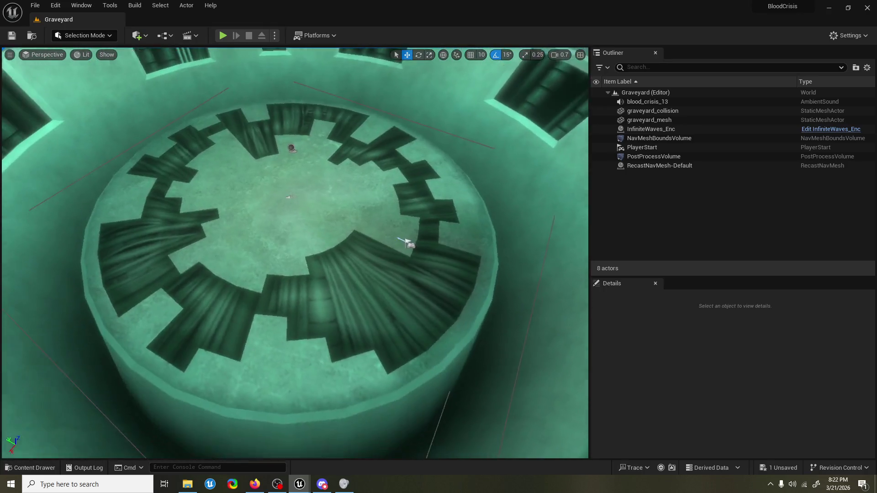
drag(294, 256, 294, 196)
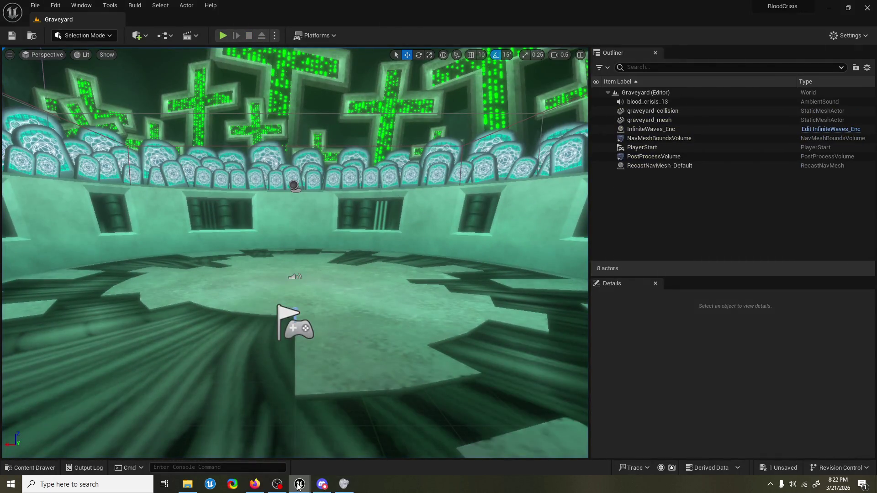
click(345, 436)
drag(403, 122, 445, 174)
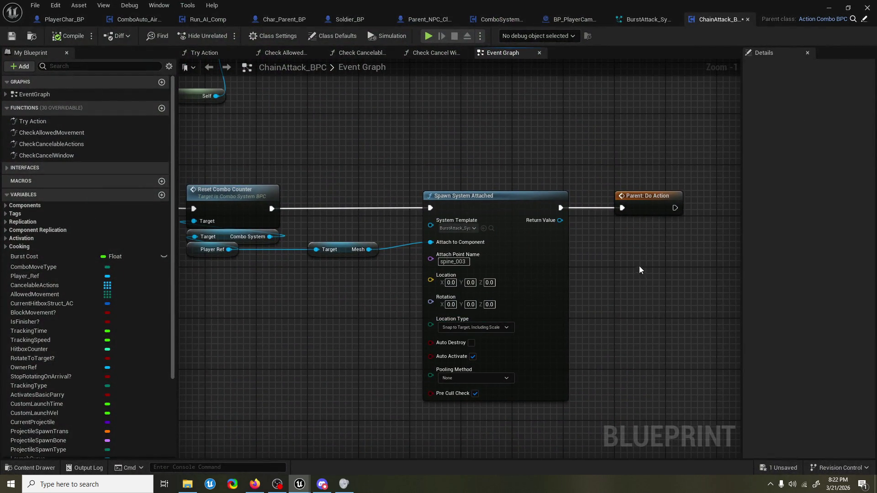
Step: Move the Spawn System Attached and Do Action nodes left and save ChainAttack_BPC
drag(605, 243, 577, 253)
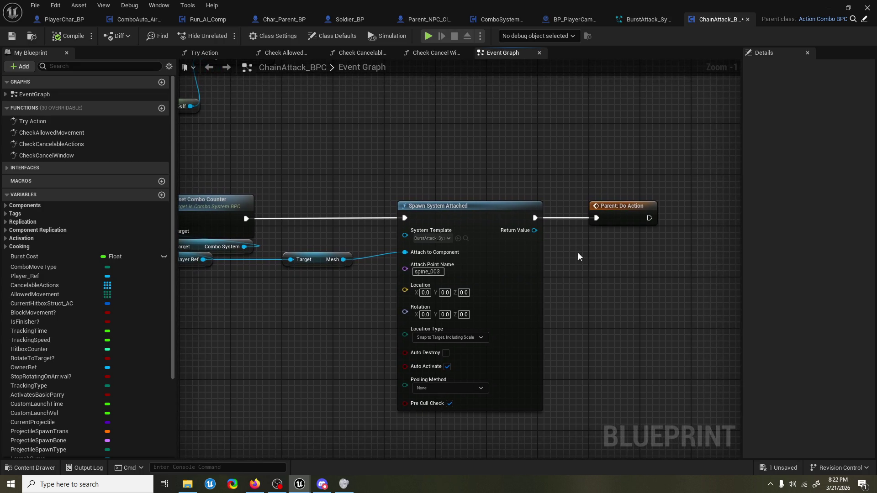
mouse_move(637, 163)
mouse_down()
mouse_move(481, 233)
mouse_move(424, 221)
mouse_move(459, 222)
mouse_up()
click(495, 183)
key(ctrl+s)
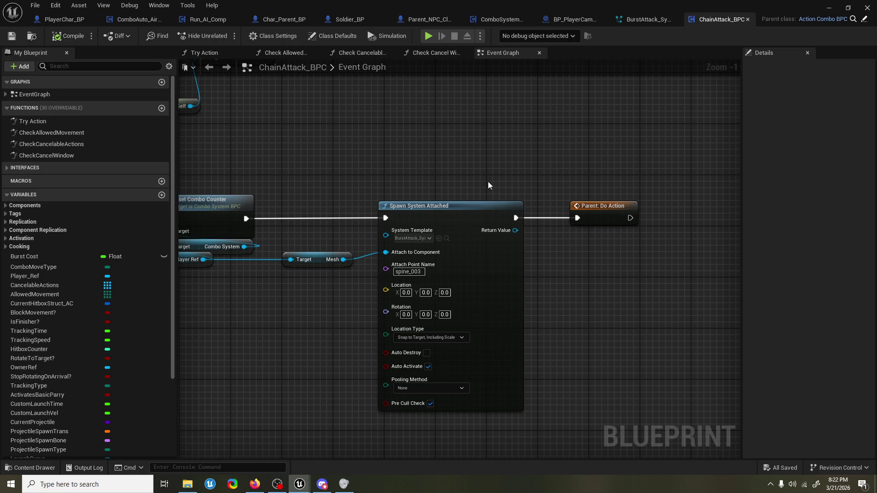
Step: Pan the graph and switch between the level editor, Blueprint, and Firefox windows
drag(489, 183, 514, 153)
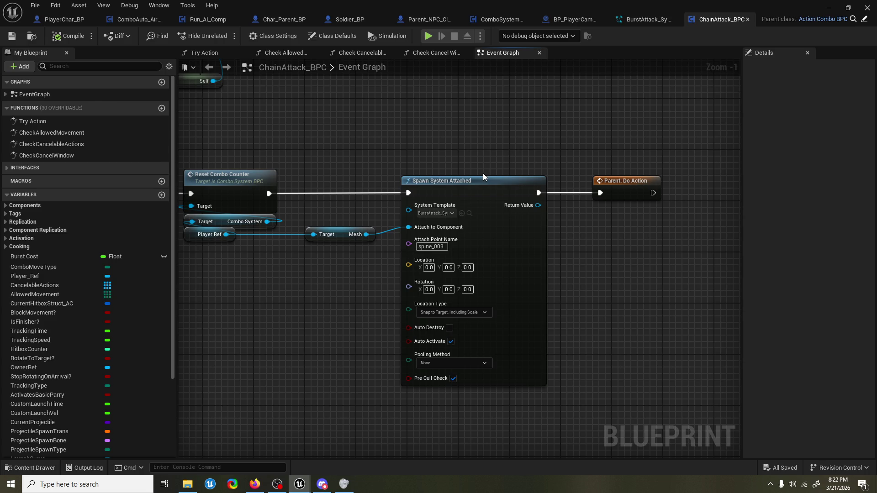
drag(471, 155, 459, 140)
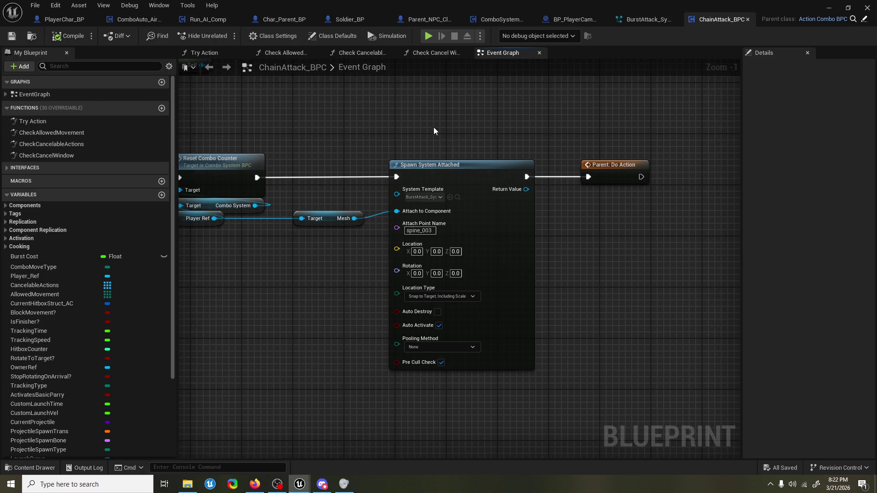
key(alt+Tab)
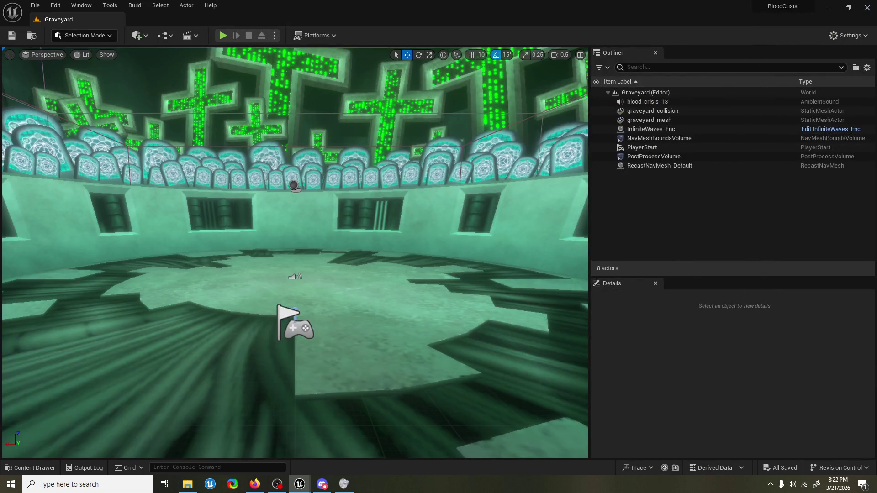
key(alt+Tab)
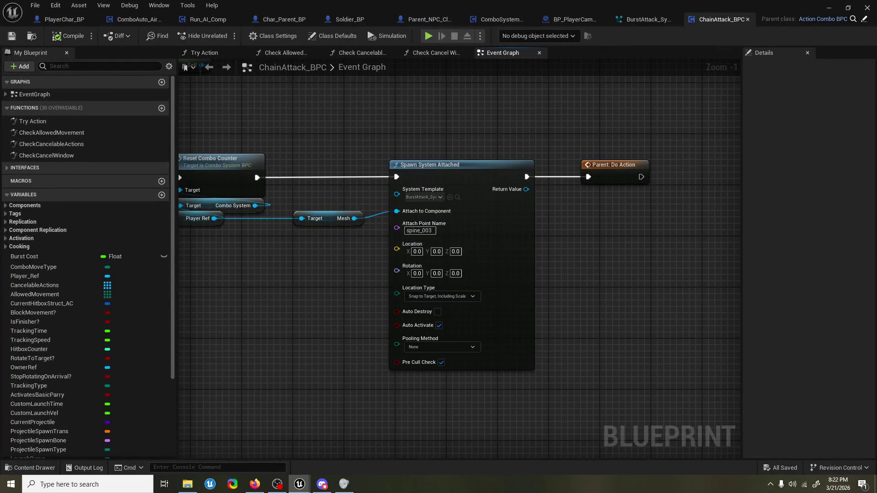
key(alt+Tab)
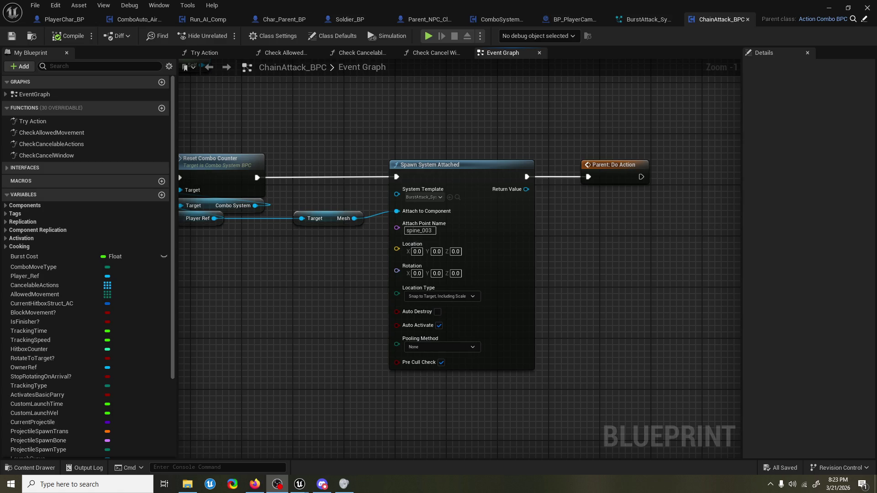
Step: Rearrange Spawn System Attached, Parent: Do Action, and the Combo System getter in the graph
mouse_move(644, 145)
mouse_down()
mouse_move(475, 166)
mouse_move(547, 171)
mouse_up()
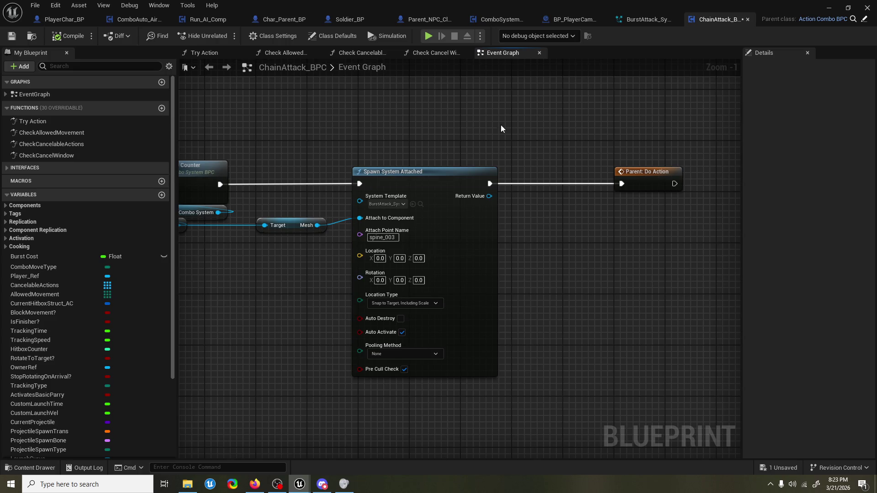
drag(413, 171, 469, 168)
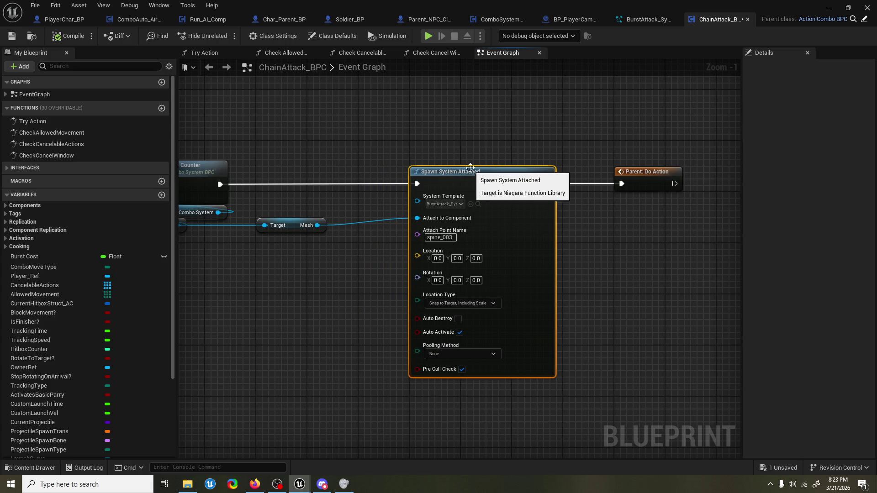
drag(633, 188, 593, 186)
click(569, 163)
drag(451, 156, 552, 152)
mouse_move(309, 224)
mouse_down()
mouse_move(228, 238)
mouse_move(319, 223)
mouse_move(305, 226)
mouse_up()
click(408, 145)
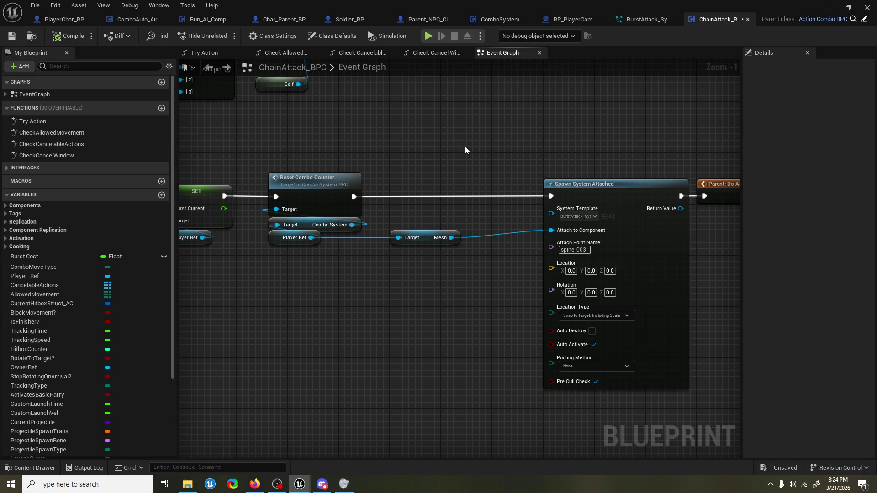
mouse_move(465, 150)
mouse_down()
mouse_move(384, 157)
mouse_move(515, 144)
mouse_move(303, 142)
mouse_up()
drag(579, 171, 685, 174)
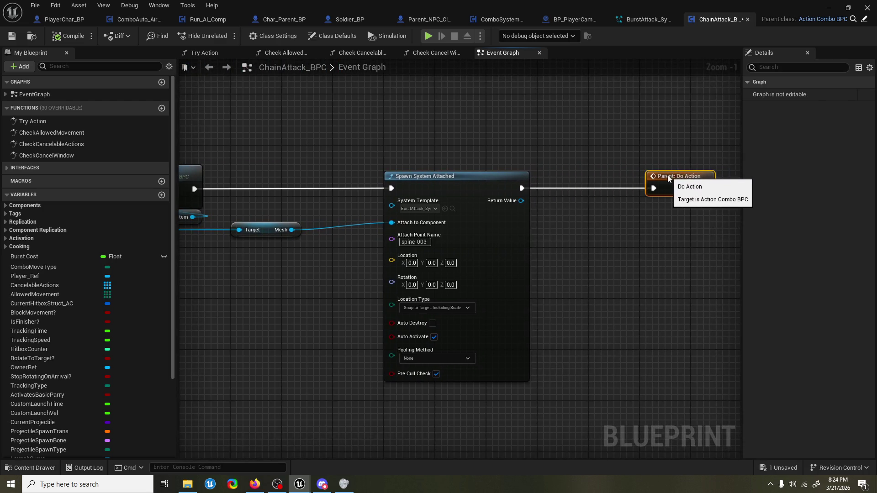
mouse_move(587, 160)
mouse_down()
mouse_move(727, 150)
mouse_move(310, 154)
mouse_move(616, 144)
mouse_move(585, 143)
mouse_move(586, 159)
mouse_move(426, 160)
mouse_move(435, 161)
mouse_up()
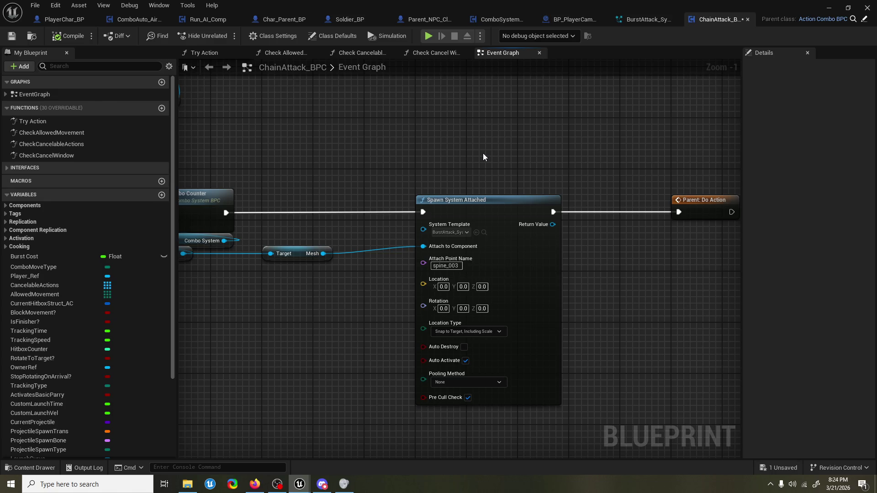
Step: Set the effect's Location Type to Keep World Position and return to the level
click(481, 294)
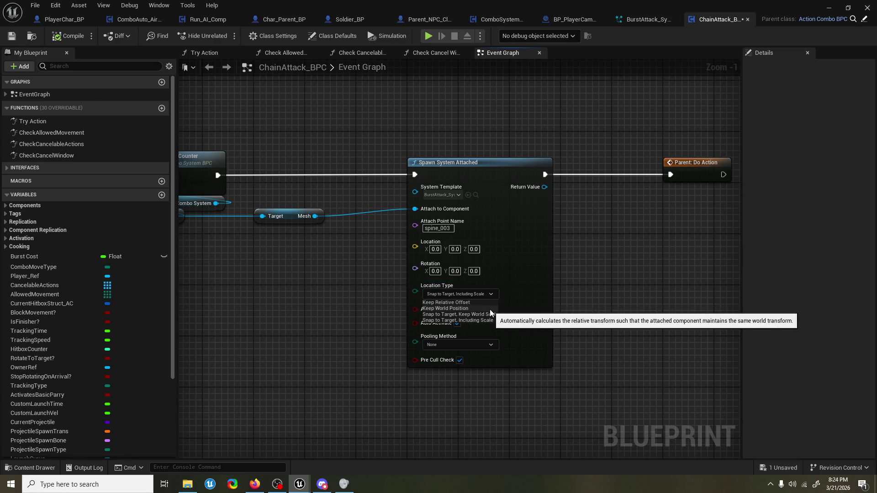
click(490, 309)
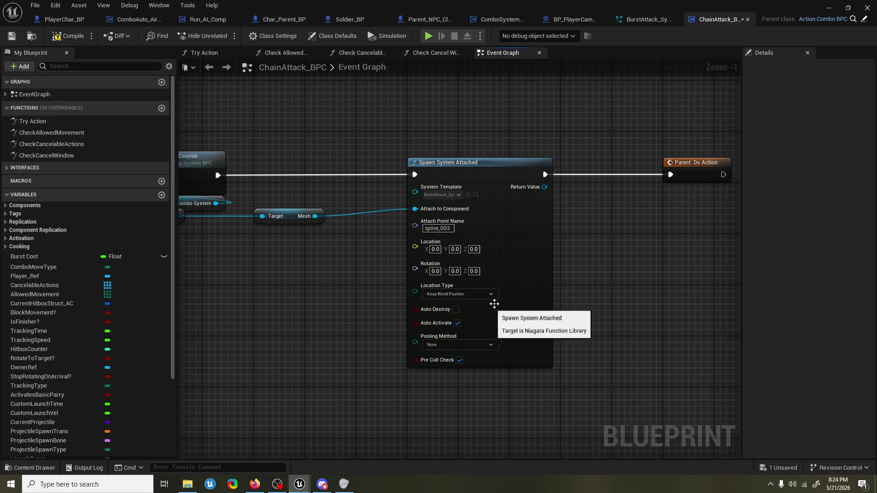
click(829, 8)
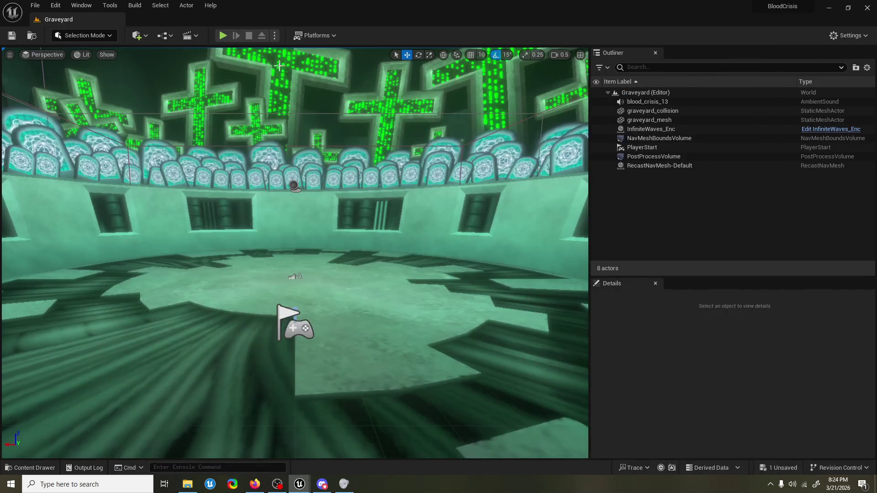
Step: Play-test the Keep World Position burst effect, stop, and reopen ChainAttack_BPC
click(222, 35)
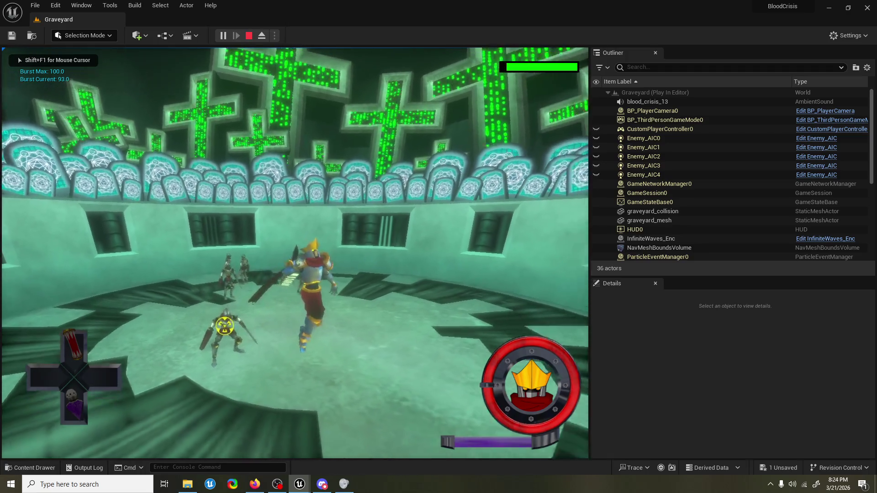
key(Escape)
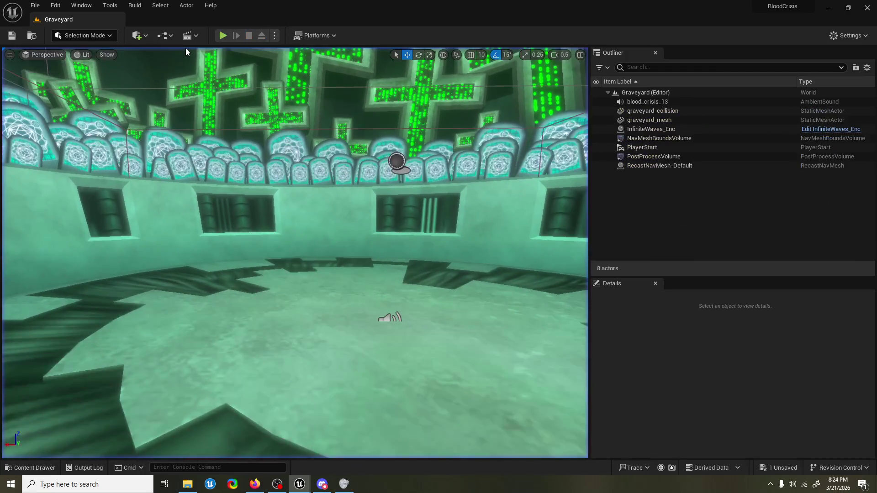
mouse_move(300, 483)
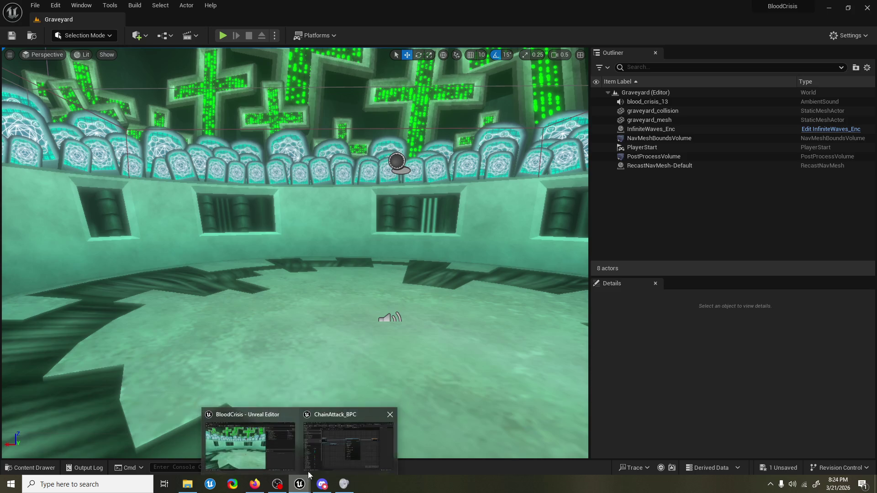
click(250, 439)
Step: Set the Location Type to Keep Relative Offset and save ChainAttack_BPC
click(457, 294)
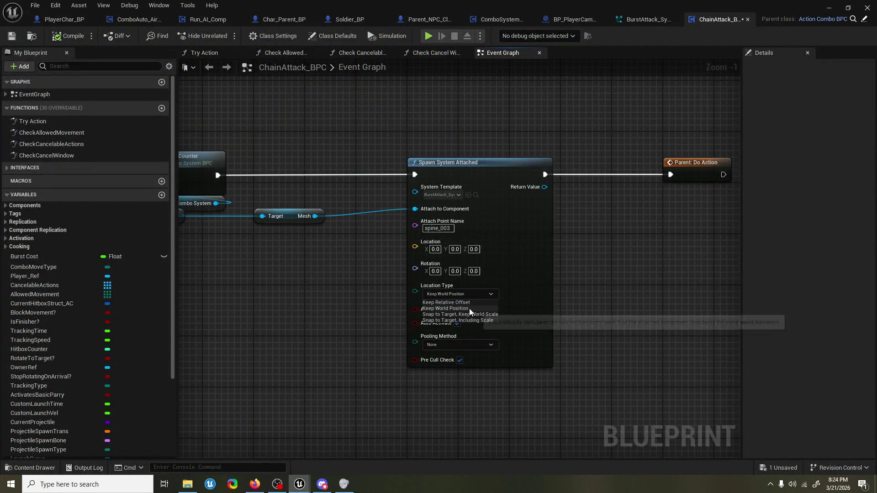
click(473, 305)
drag(597, 285, 567, 276)
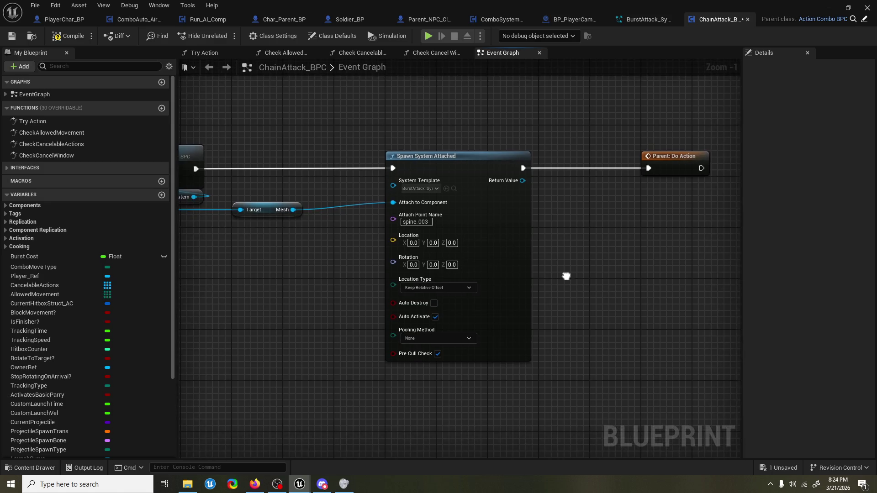
key(ctrl+s)
Step: Enable Auto Destroy on the spawned effect and return to the level
click(433, 304)
drag(607, 140, 593, 141)
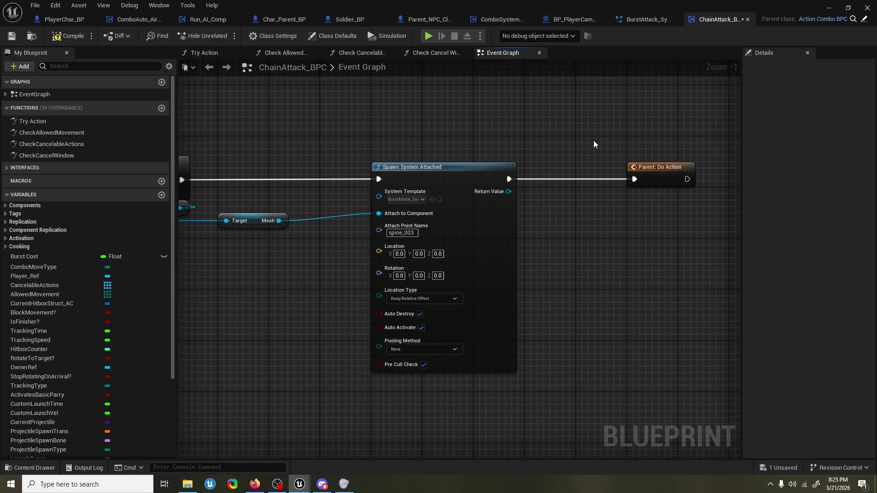
click(830, 8)
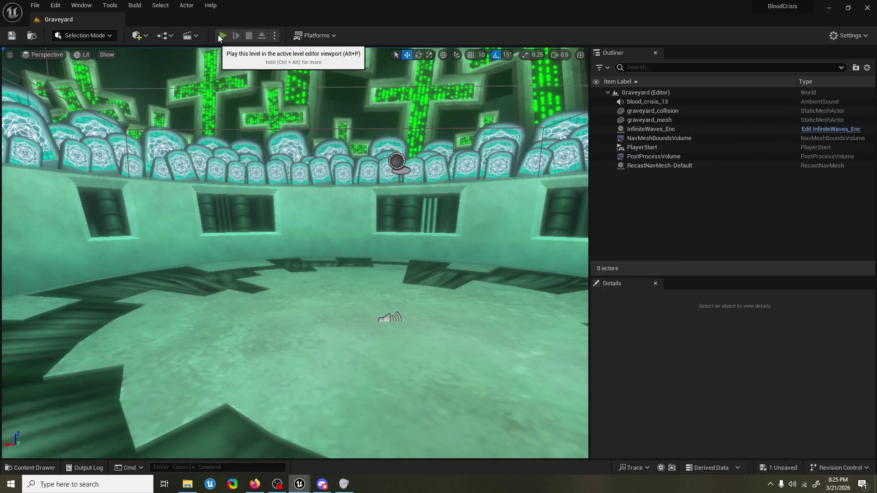
Step: Play-test the chain attack's revised burst effect in the level, then bring the Blueprint editor back
click(217, 35)
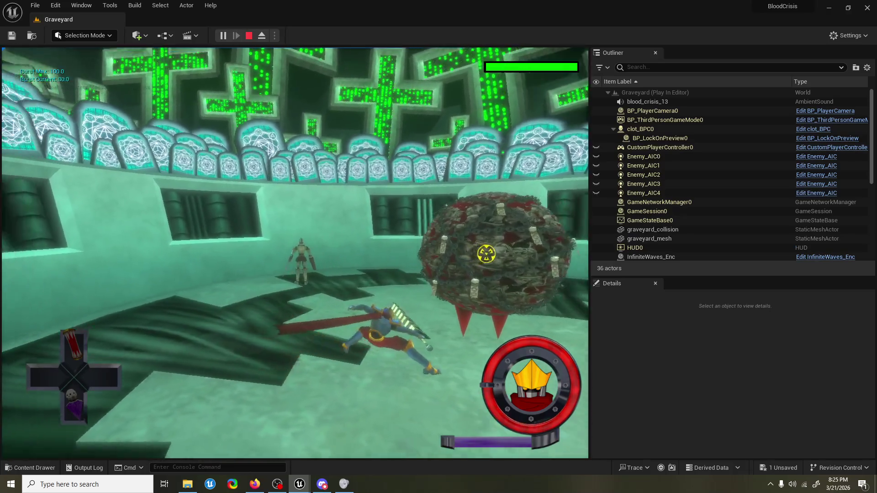
key(Escape)
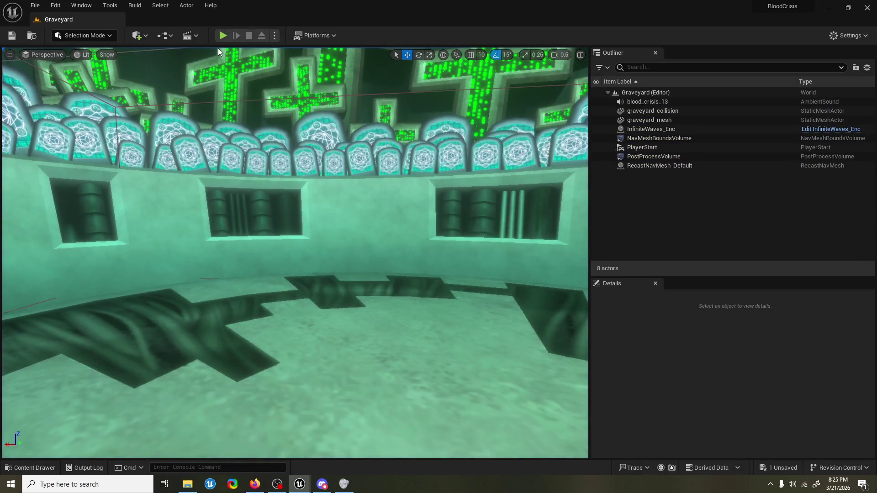
mouse_move(300, 484)
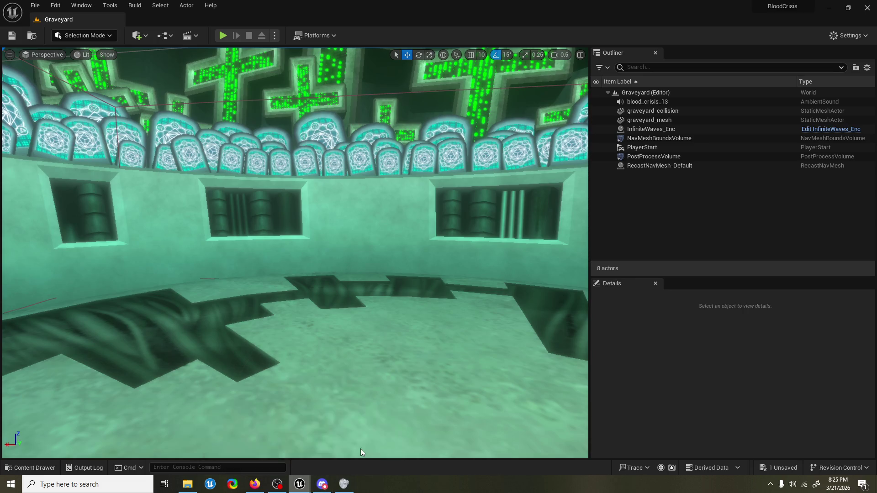
click(360, 448)
Step: In BurstAttack_System, review the emitter's Emitter State, Spawn Burst Instantaneous and Scalability Mode settings
click(626, 23)
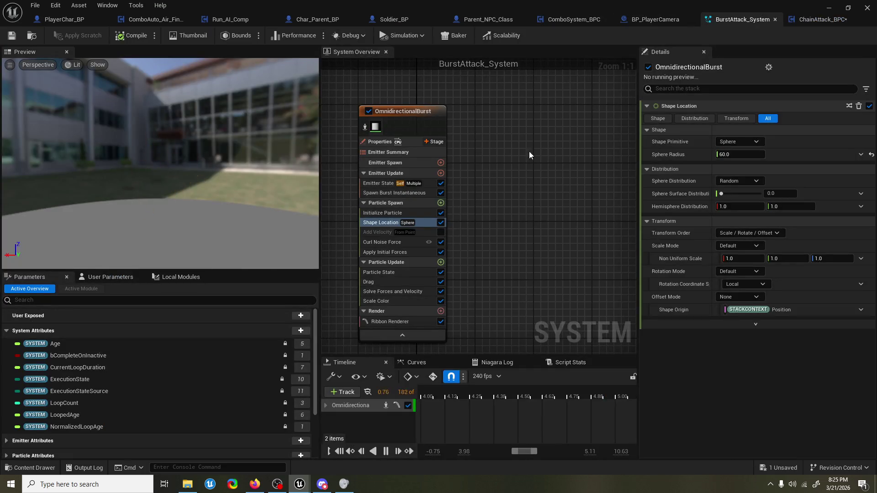
click(386, 180)
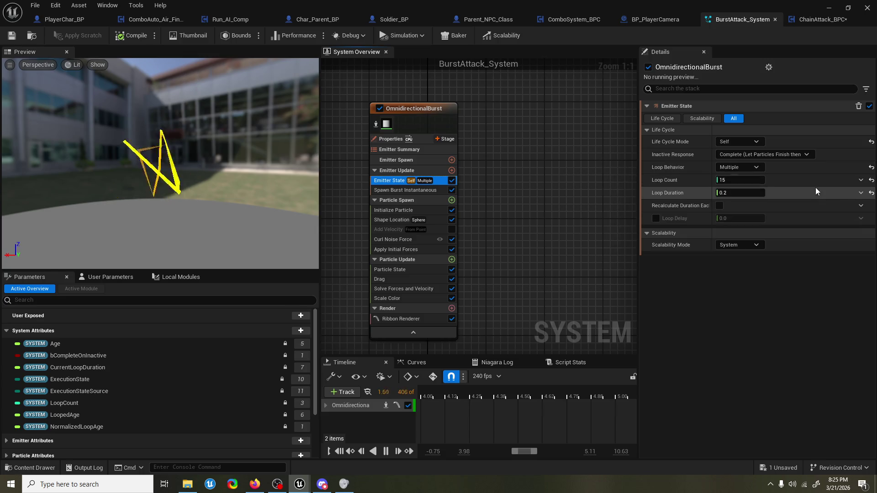
click(750, 247)
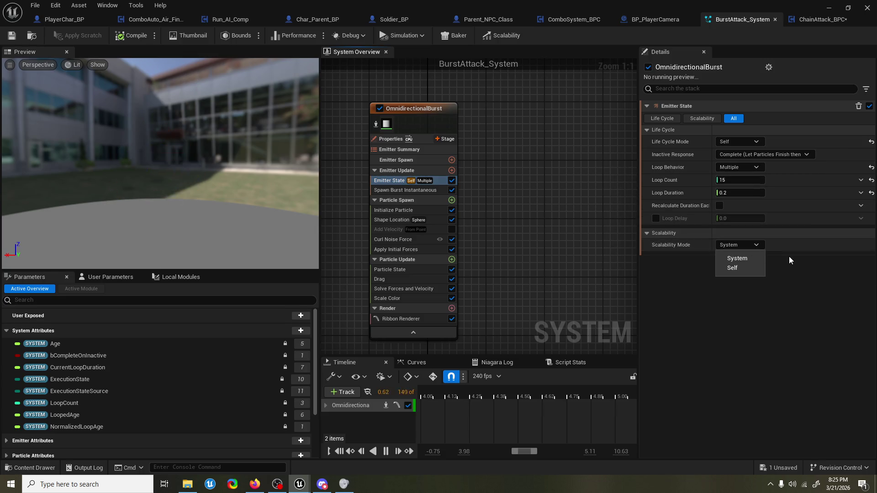
click(701, 284)
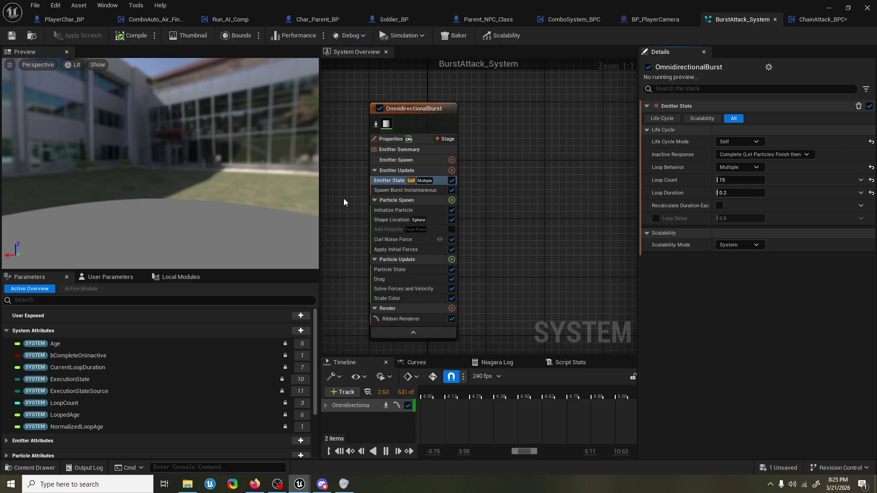
click(381, 190)
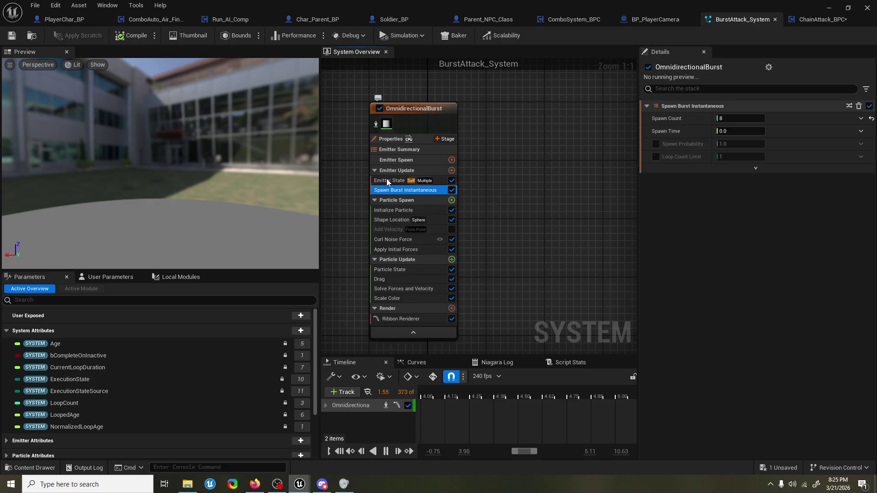
click(391, 171)
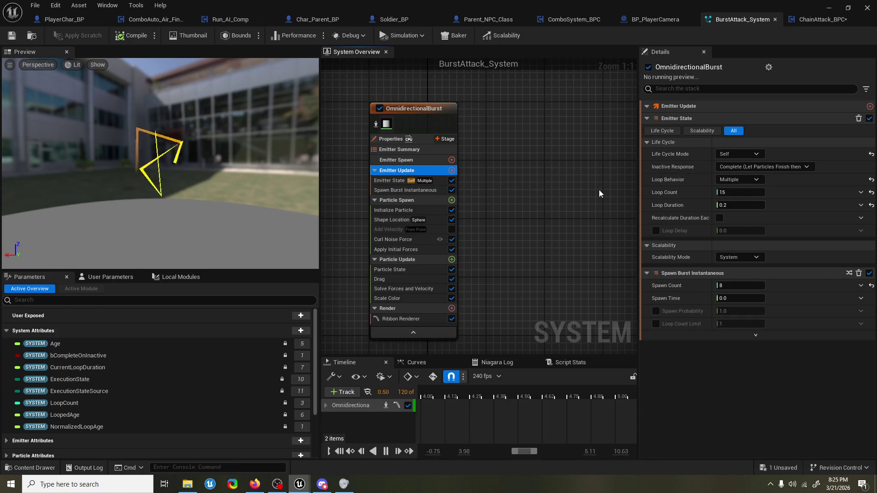
click(675, 257)
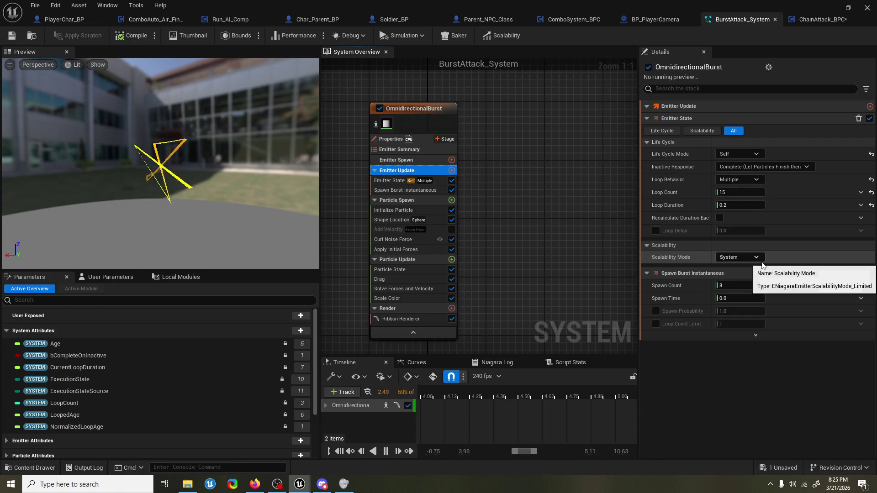
Step: Enable Local Space in the OmnidirectionalBurst emitter's properties, then minimize the Niagara editor
click(392, 149)
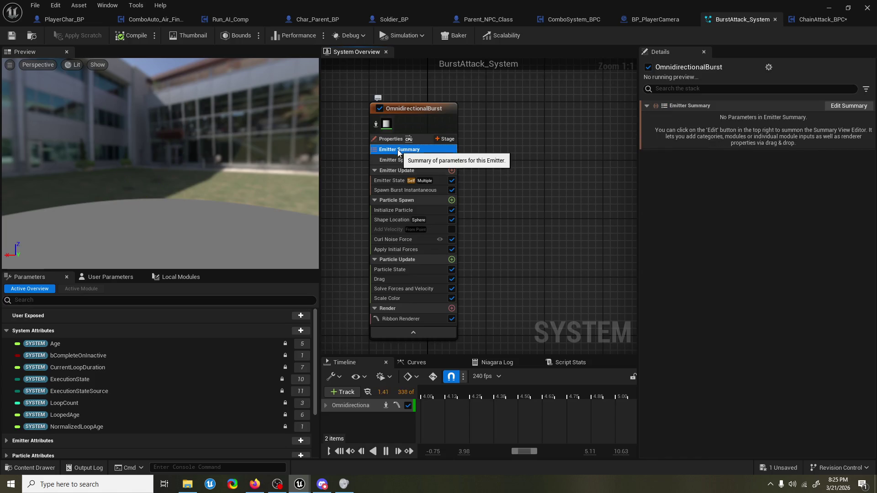
click(390, 140)
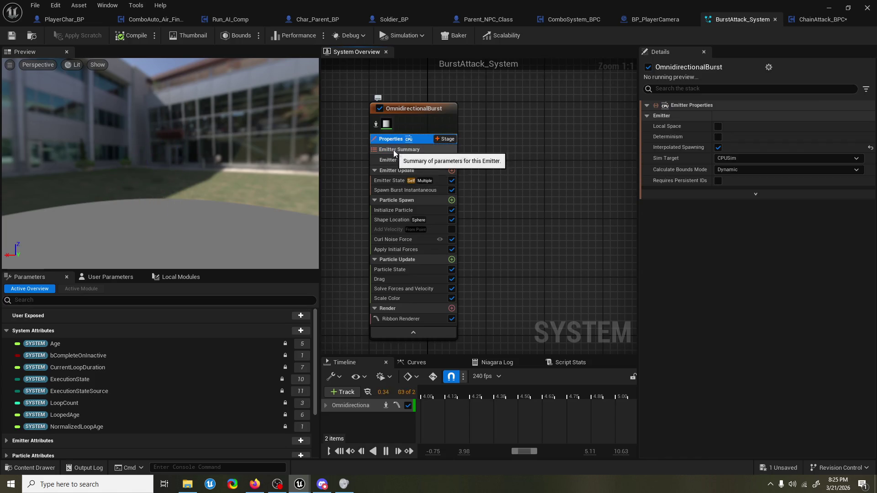
click(718, 127)
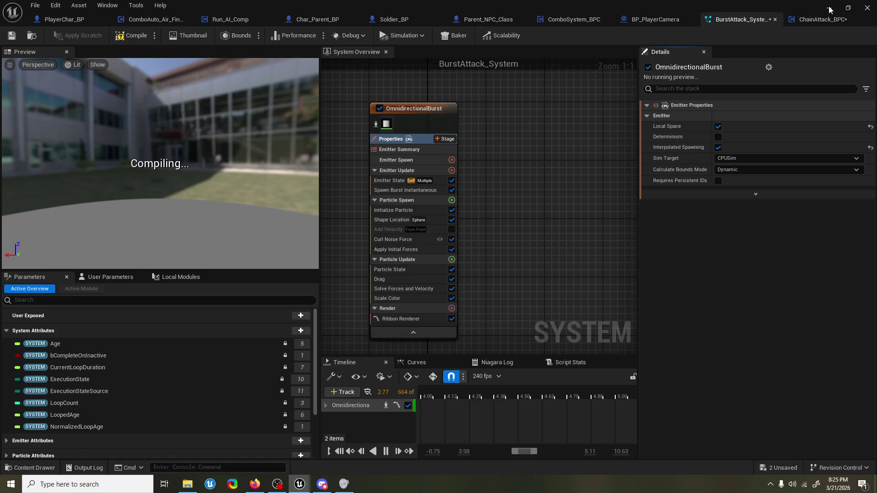
click(829, 8)
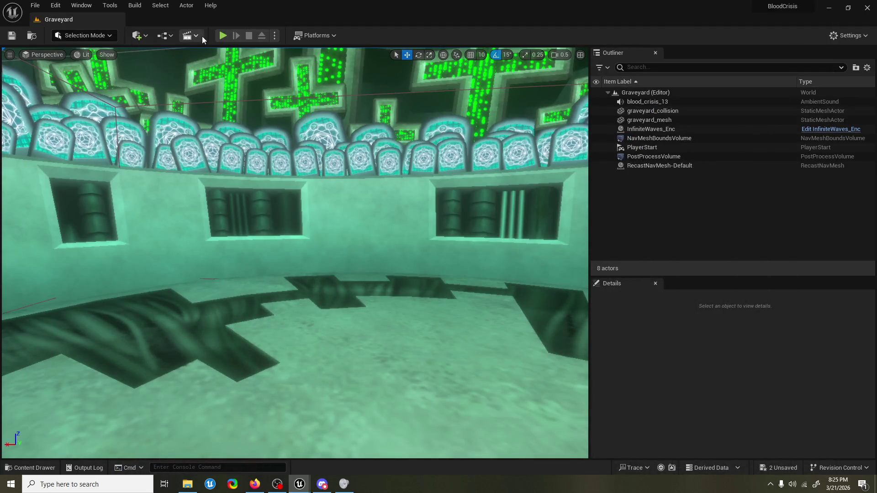
click(222, 35)
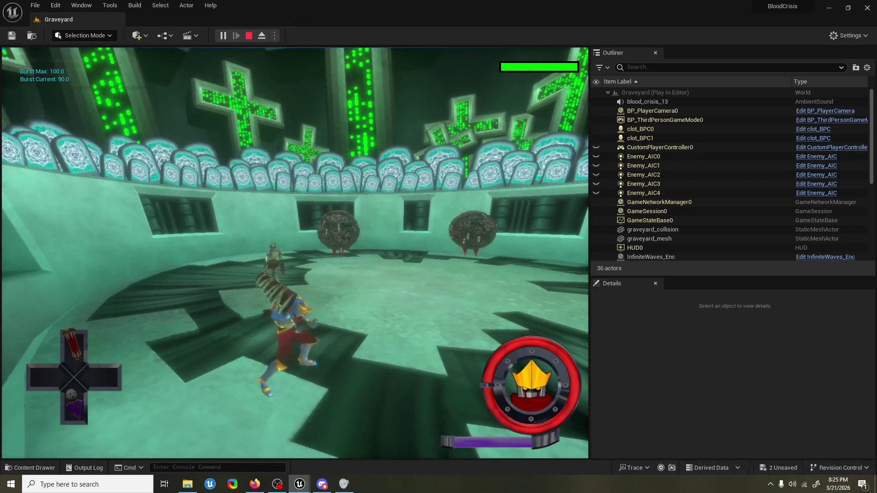
key(grave)
key(grave)
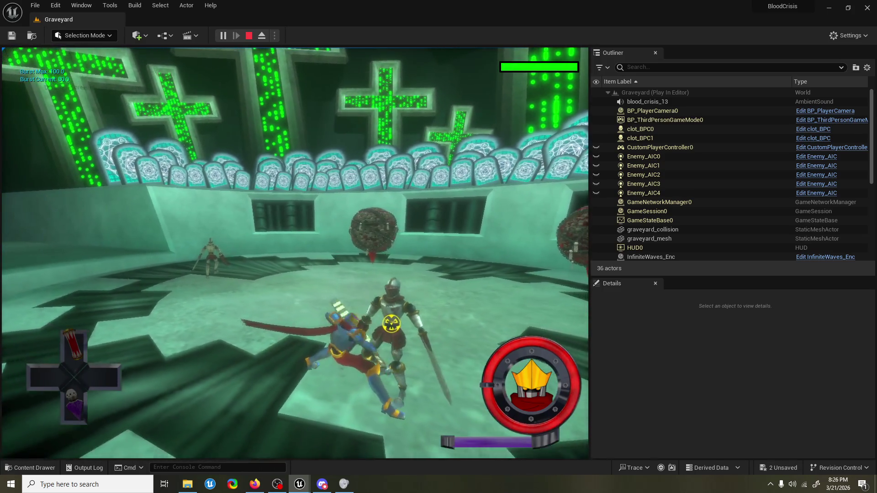
key(Escape)
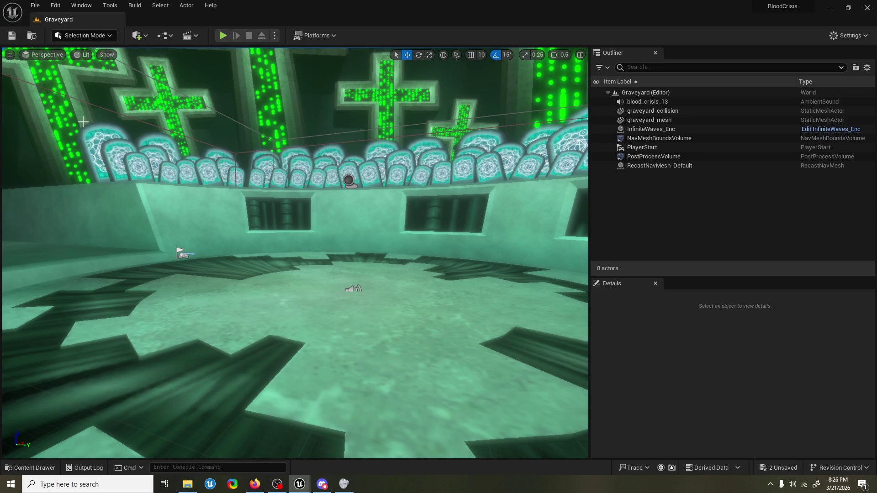
key(alt+p)
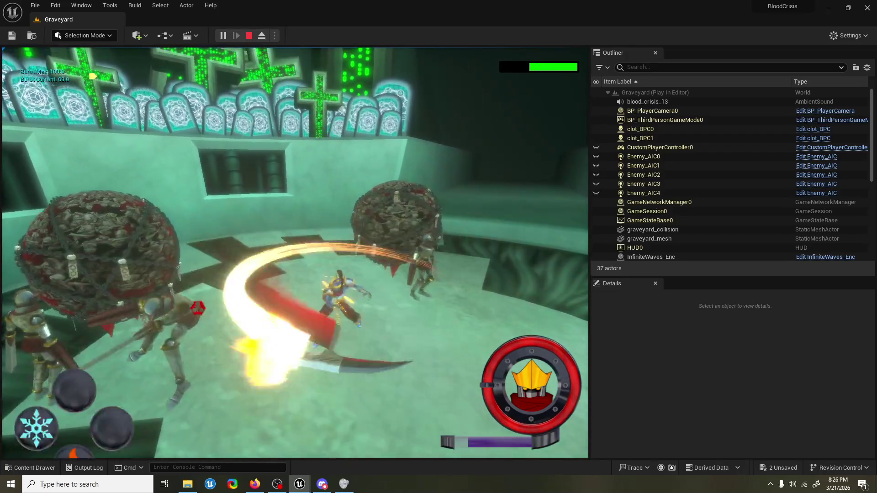
key(Escape)
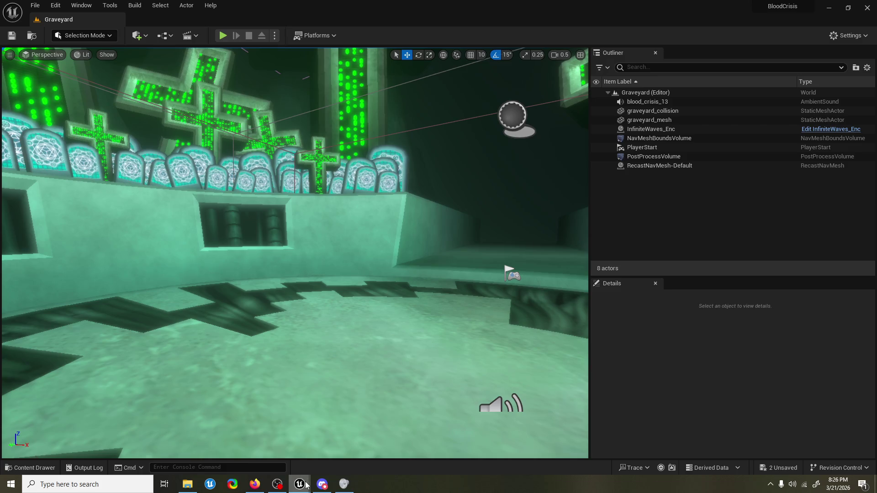
Step: Add a Spawn Emitter Attached node from the Mesh output in ChainAttack_BPC's Event Graph
mouse_move(300, 484)
click(334, 449)
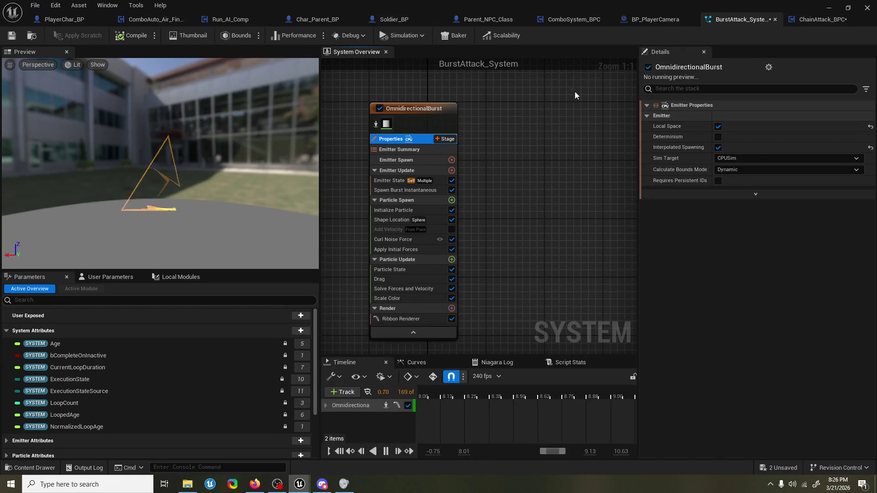
click(818, 20)
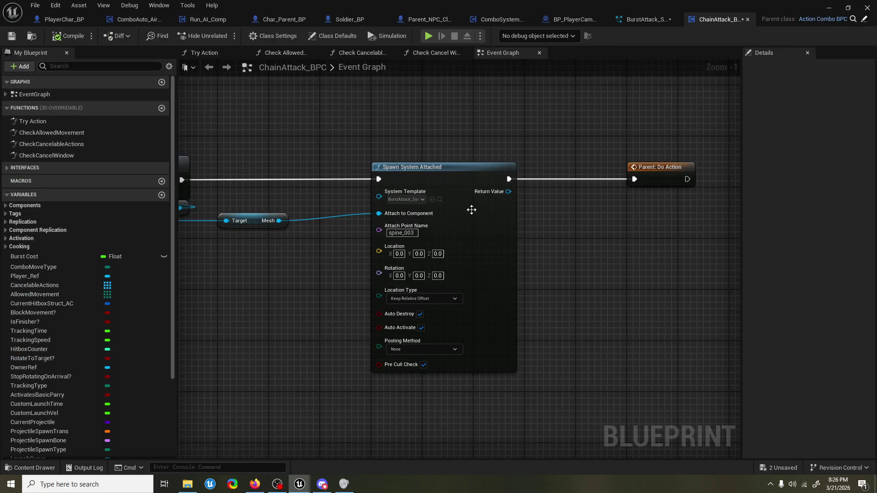
scroll(324, 272, down, 2)
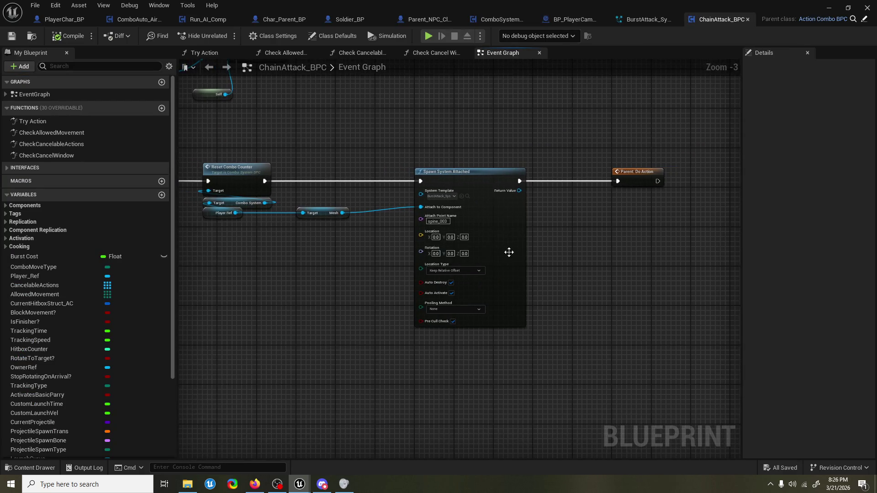
drag(454, 262, 497, 262)
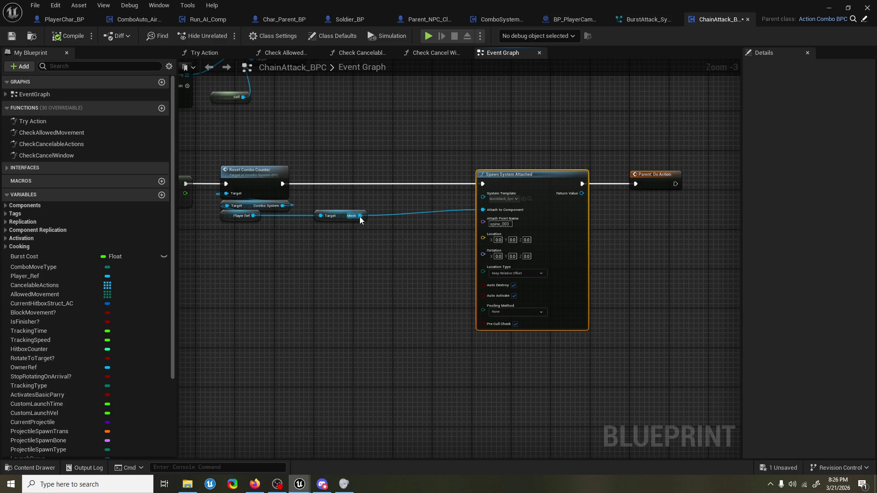
drag(361, 216, 368, 245)
text(spawn emit)
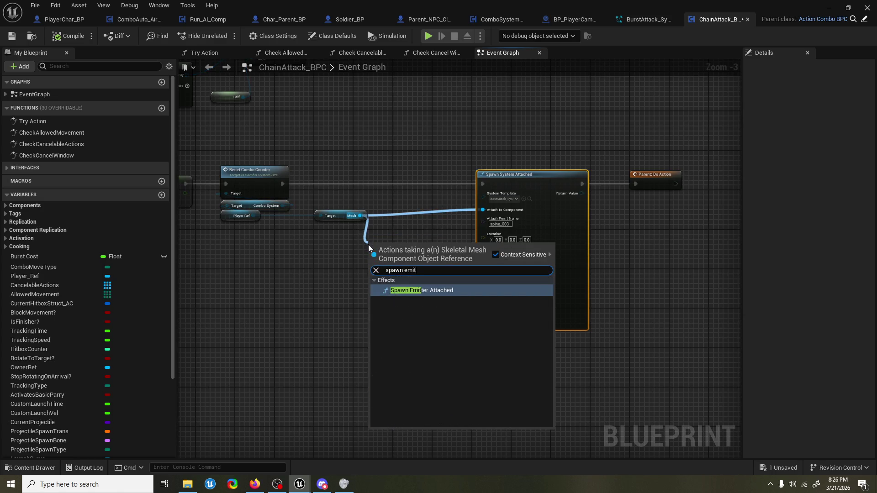
key(Return)
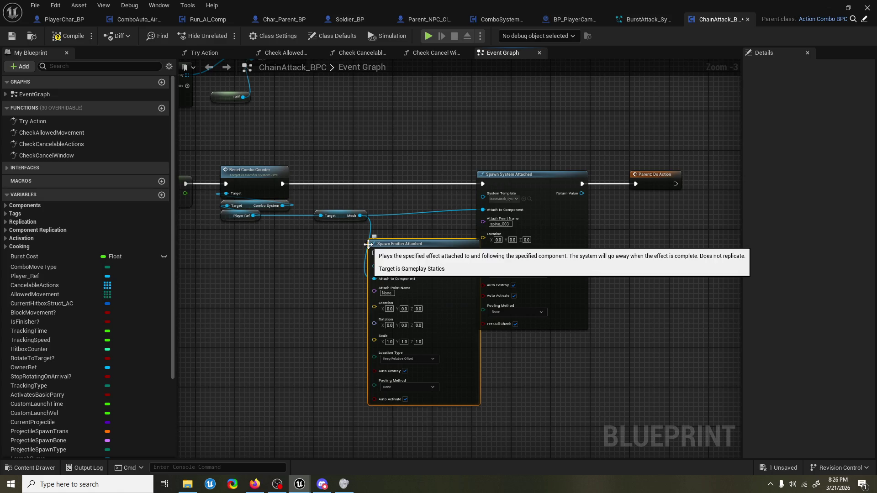
Step: Delete Spawn System Attached and wire Spawn Emitter Attached between Reset Combo Counter and Parent: Do Action
click(560, 276)
key(Delete)
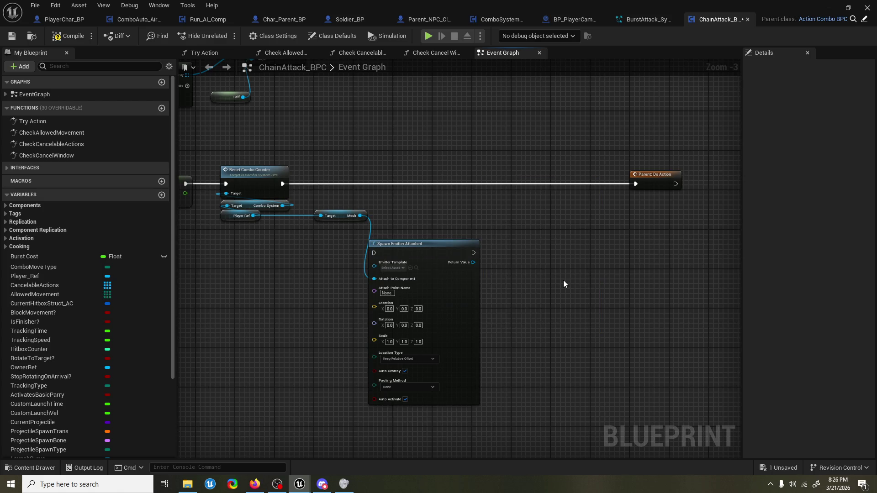
mouse_move(466, 302)
mouse_down()
mouse_move(461, 240)
mouse_move(463, 256)
mouse_up()
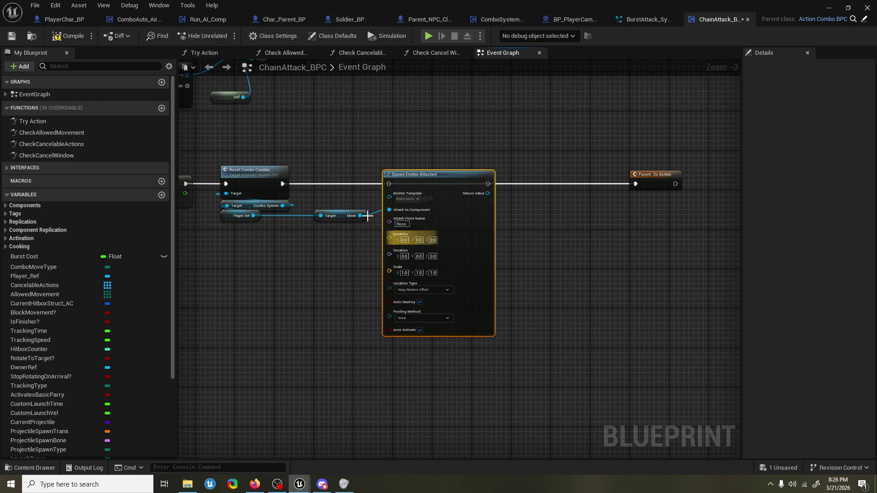
mouse_move(282, 184)
mouse_down()
mouse_move(357, 198)
mouse_move(389, 184)
mouse_up()
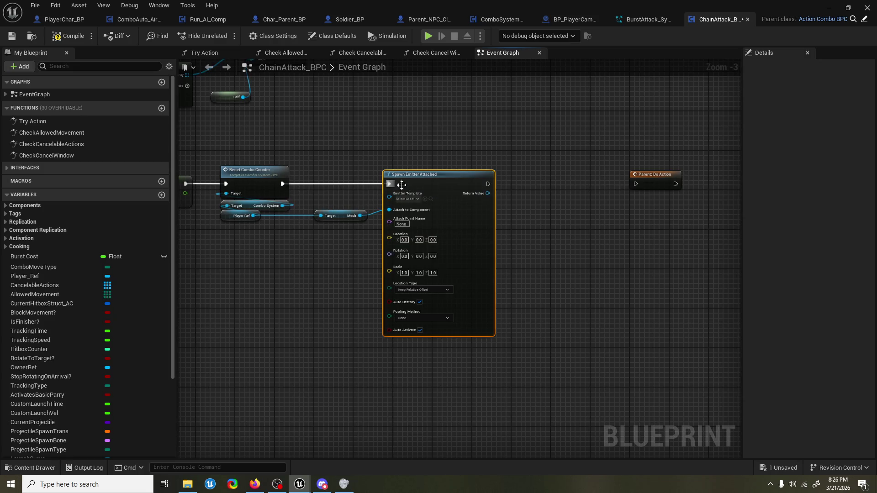
mouse_move(487, 185)
mouse_down()
mouse_move(644, 182)
mouse_move(599, 189)
mouse_up()
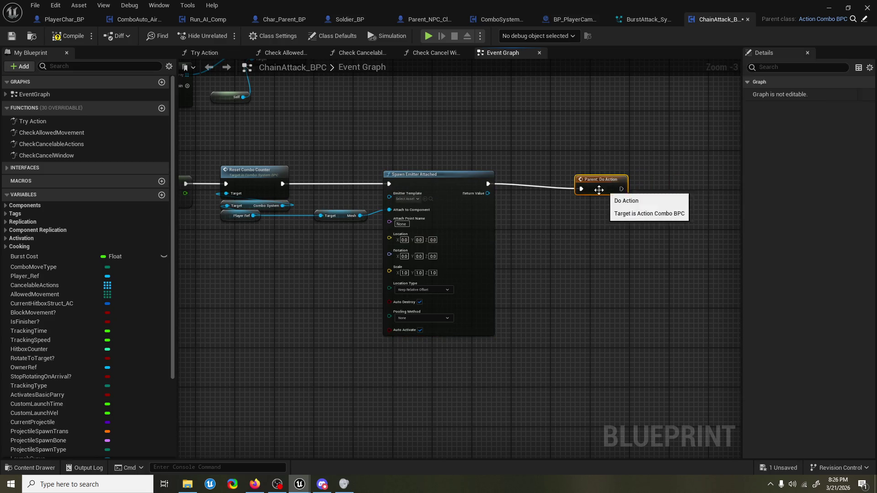
scroll(639, 187, up, 3)
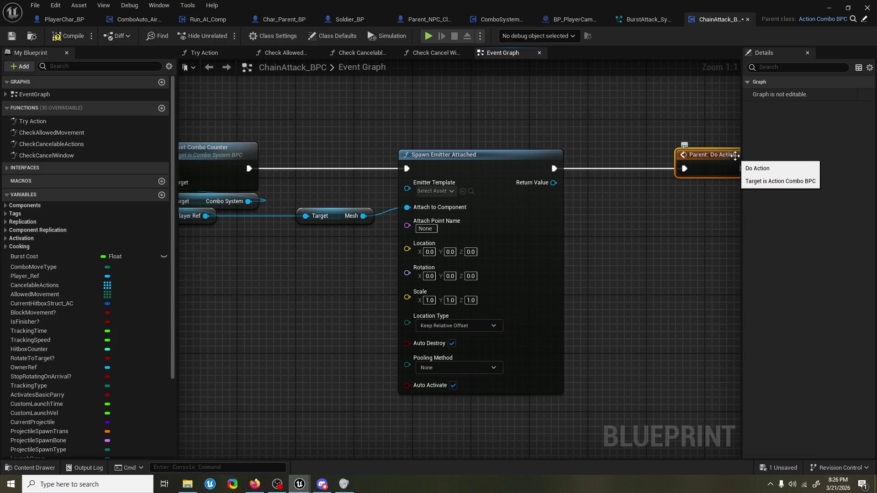
drag(734, 155, 630, 157)
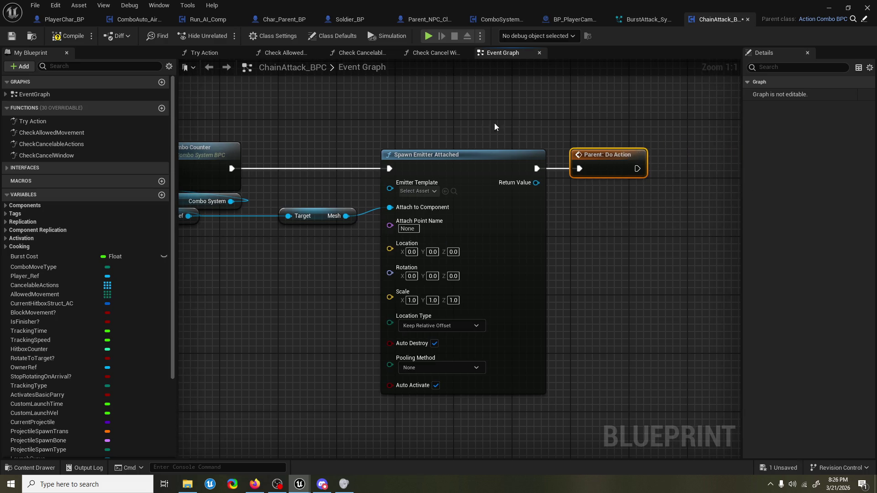
drag(462, 122, 491, 122)
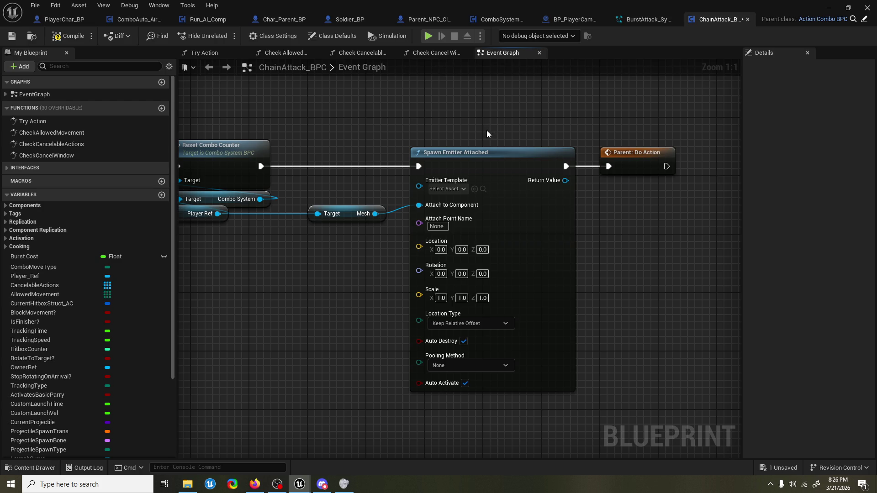
Step: Search the Emitter Template list for 'bu', then switch to the BurstAttack_System editor
click(447, 188)
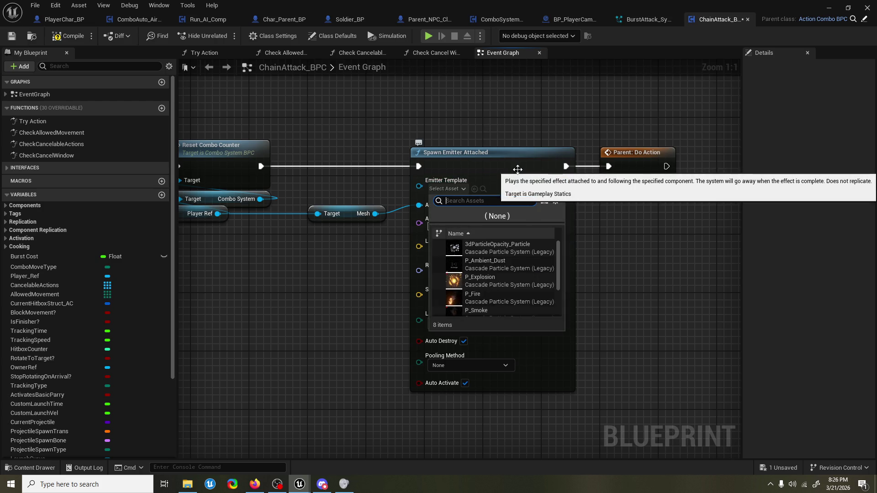
text(bu)
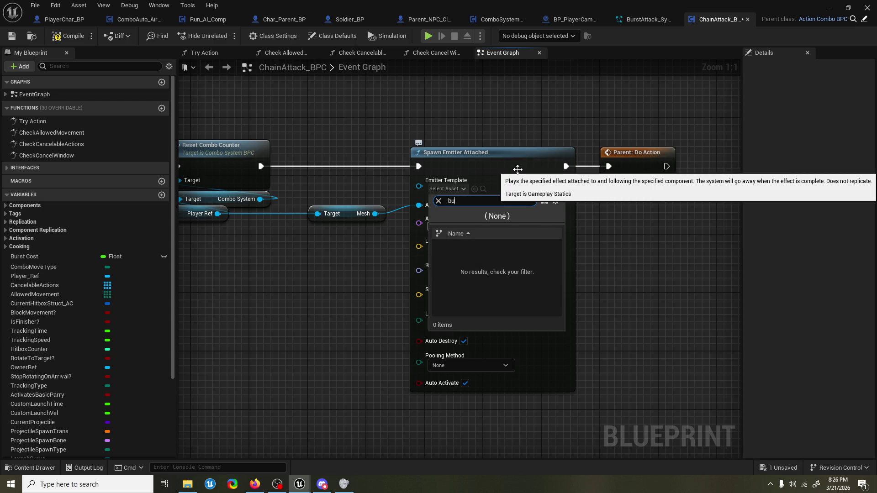
click(649, 19)
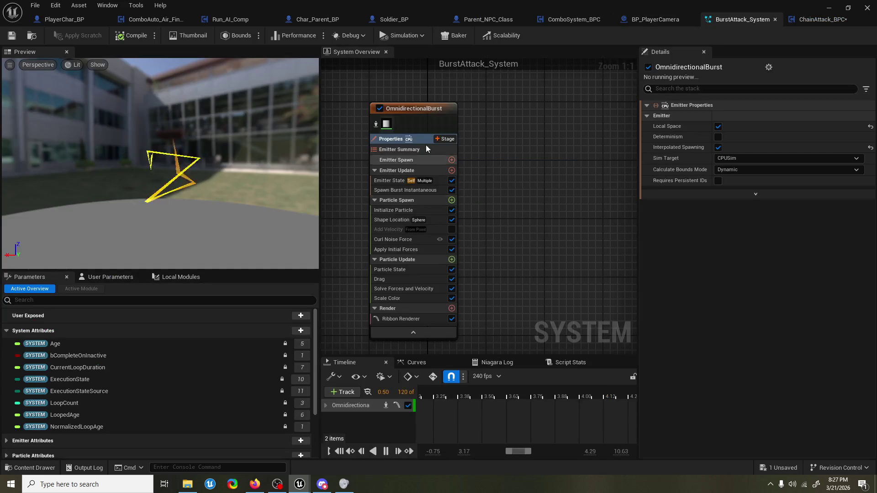
Step: Create a standalone asset from the OmnidirectionalBurst emitter, starting a new name with 'B'
right_click(415, 94)
right_click(407, 114)
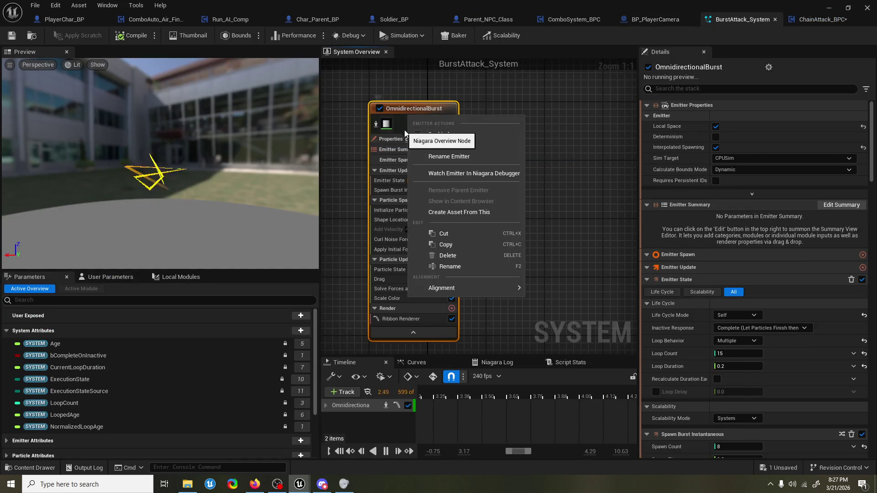
click(495, 211)
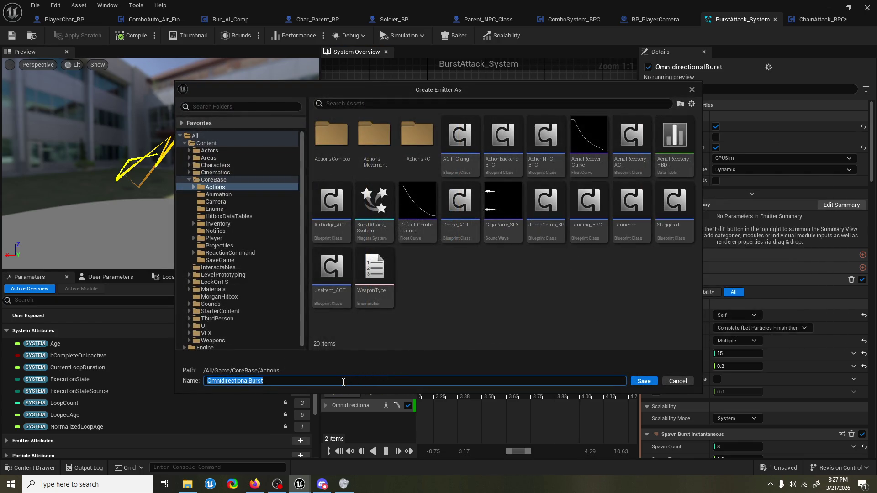
text(B)
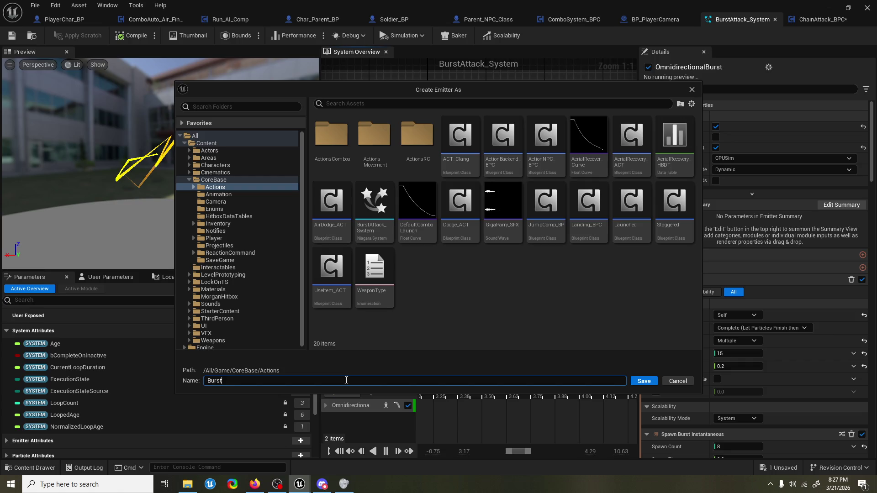